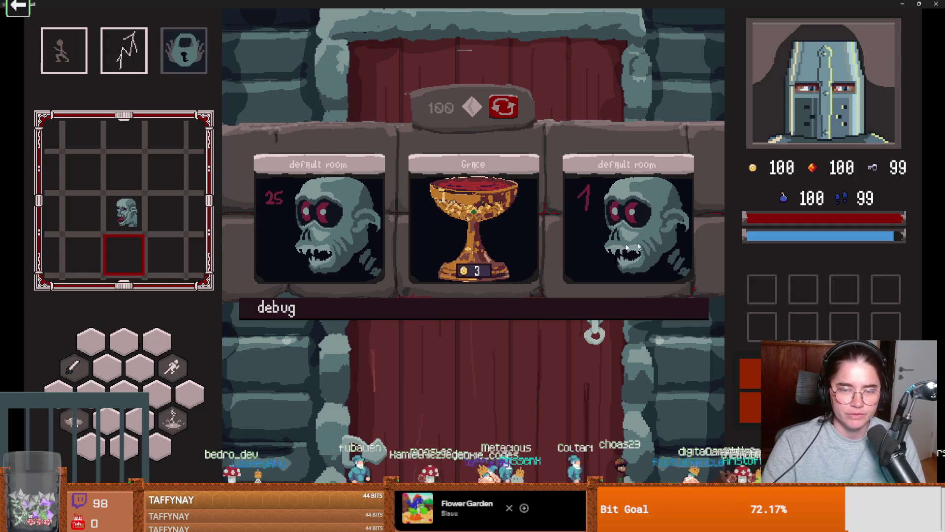
Enter the left default room and fight the goblins with a dash and lightning strike.
{"action": "left_click", "coordinate": [627, 238]}
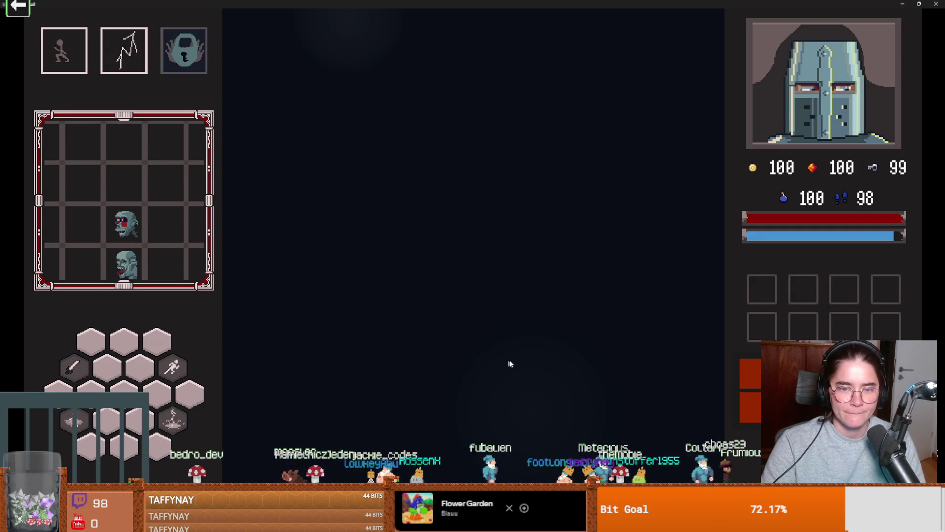
{"action": "key", "text": "s"}
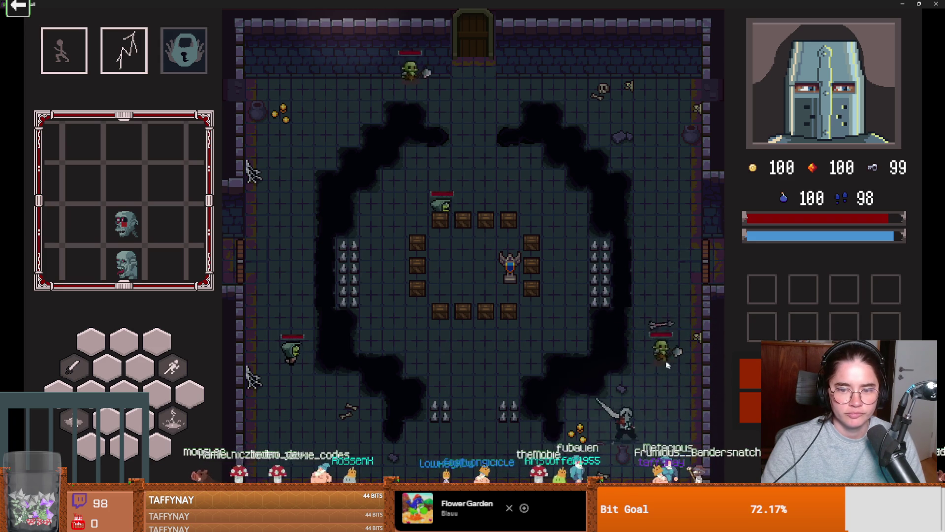
{"action": "key", "text": "space"}
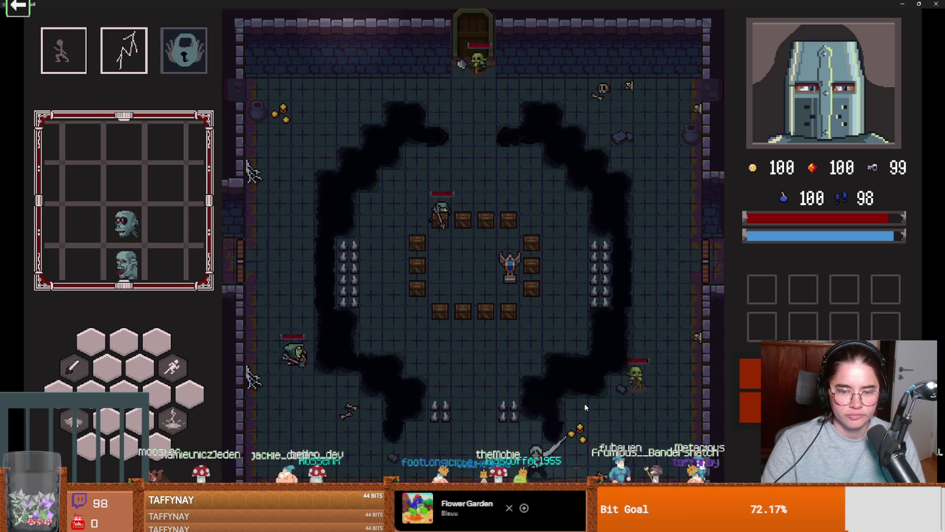
{"action": "key", "text": "e"}
{"action": "left_click", "coordinate": [492, 410]}
Abandon the current run through the pause menu's End Run option.
{"action": "key", "text": "w"}
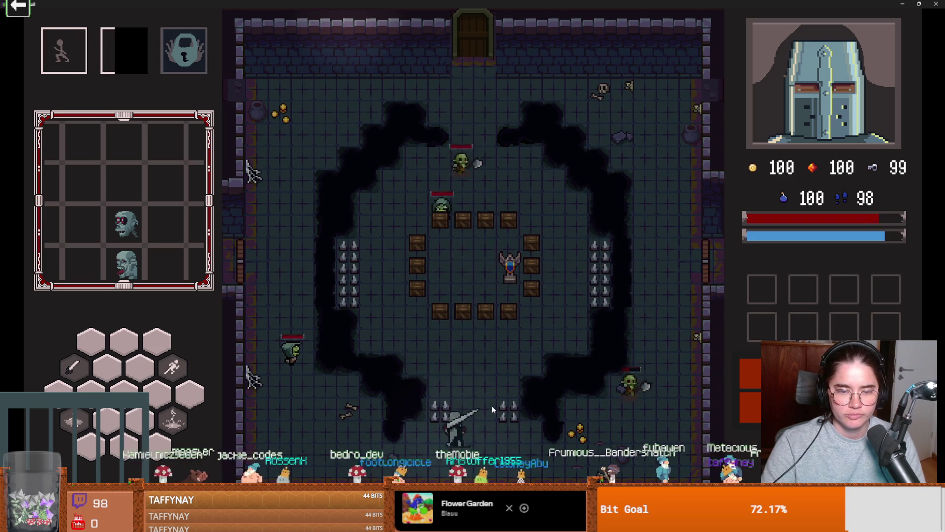
{"action": "key", "text": "Escape"}
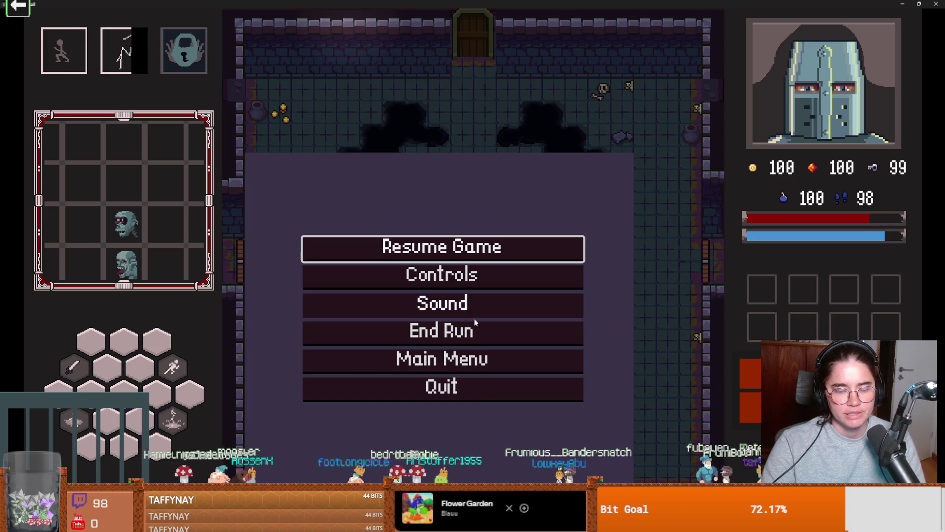
{"action": "left_click", "coordinate": [488, 330]}
Resume the new run in a maximized window and walk the knight to the left door.
{"action": "left_click", "coordinate": [457, 254]}
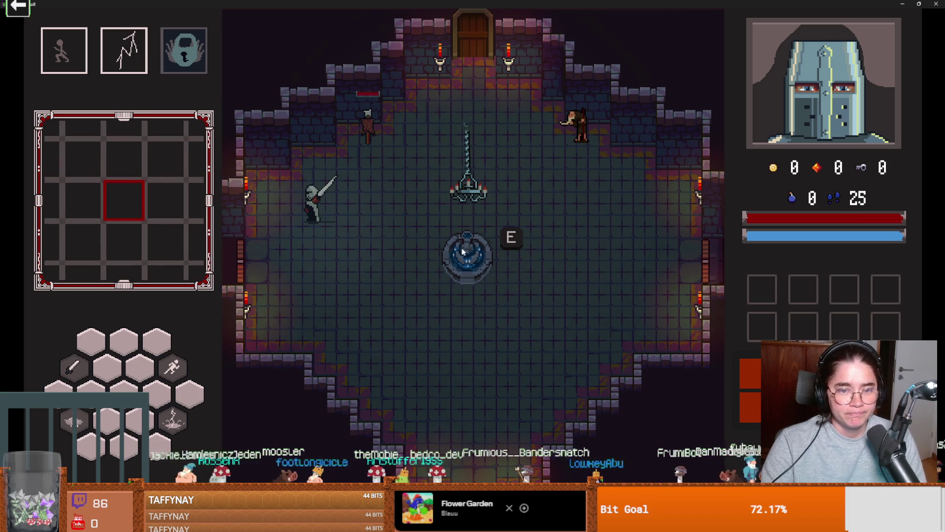
{"action": "key", "text": "s"}
{"action": "key", "text": "d"}
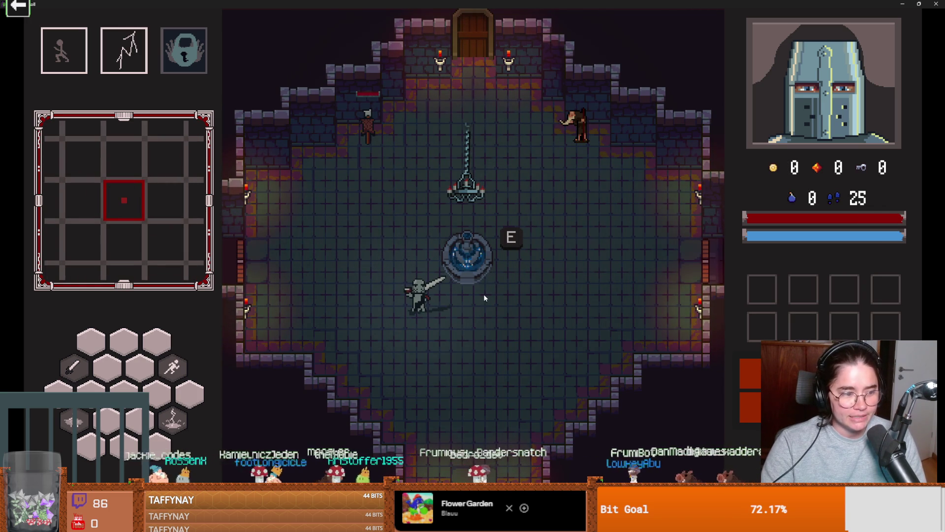
{"action": "key", "text": "F11"}
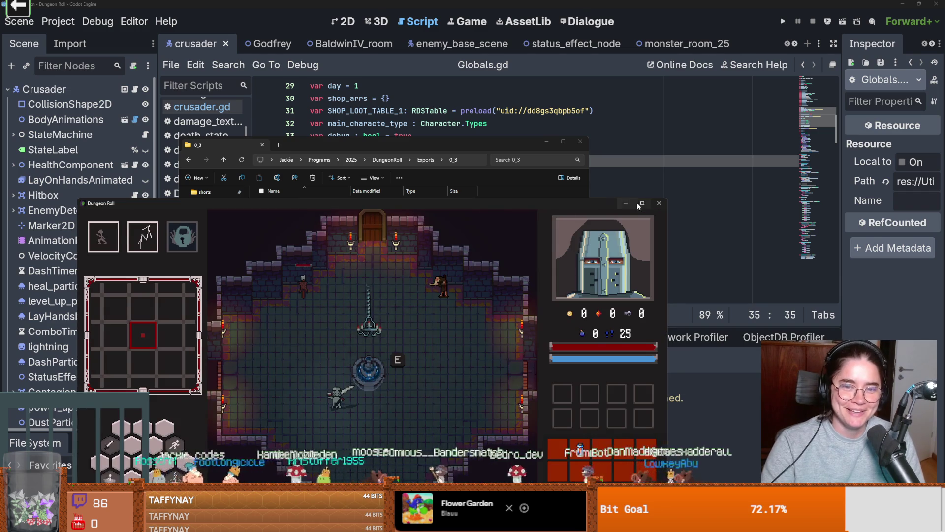
{"action": "left_click", "coordinate": [626, 202]}
{"action": "key", "text": "a"}
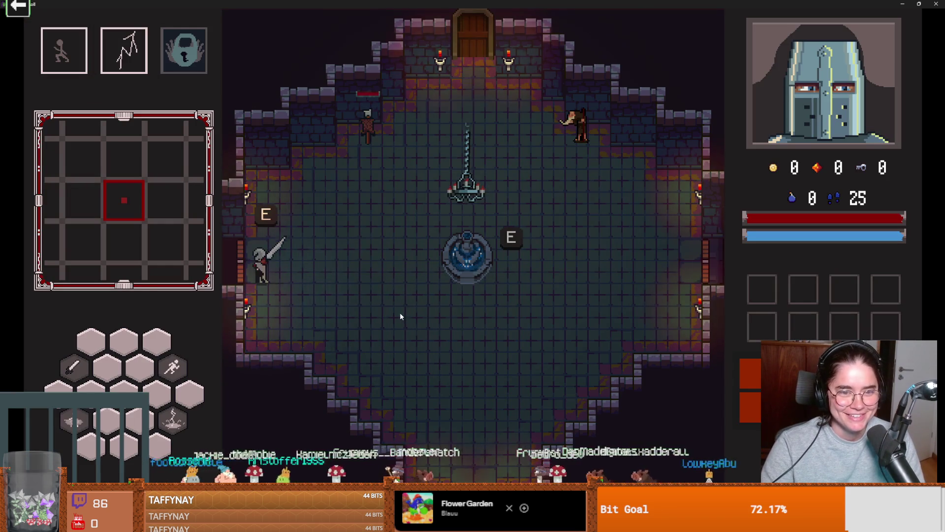
{"action": "key", "text": "e"}
Enter the cross-shaped room, unlock its left door and walk into the forge workshop.
{"action": "left_click", "coordinate": [605, 245]}
{"action": "key", "text": "a"}
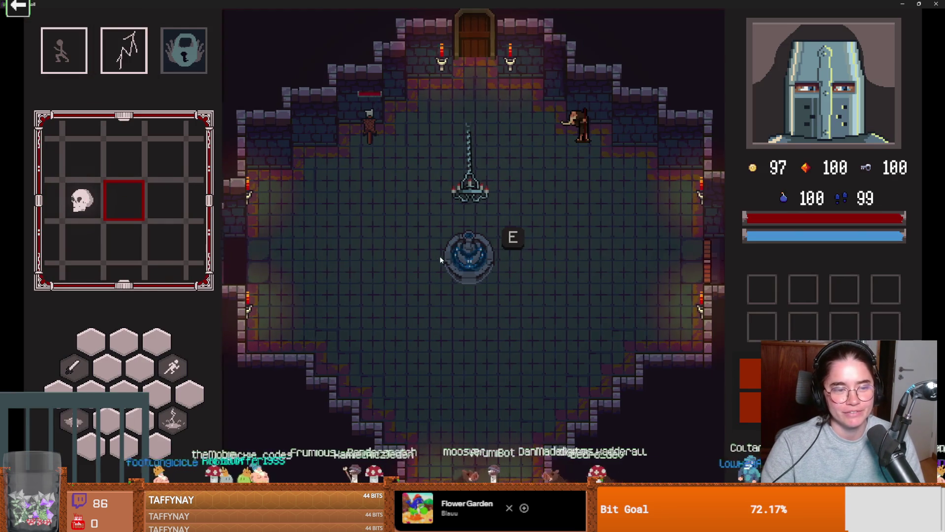
{"action": "key", "text": "a"}
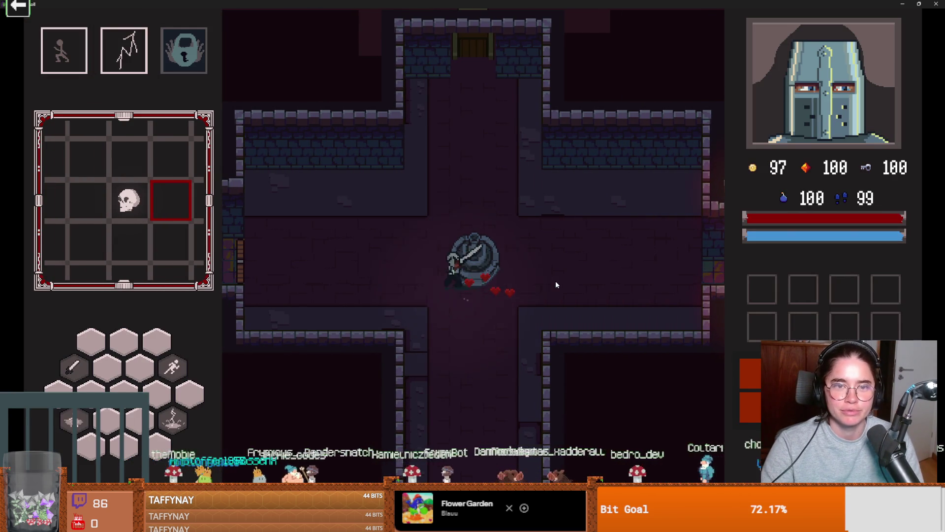
{"action": "key", "text": "e"}
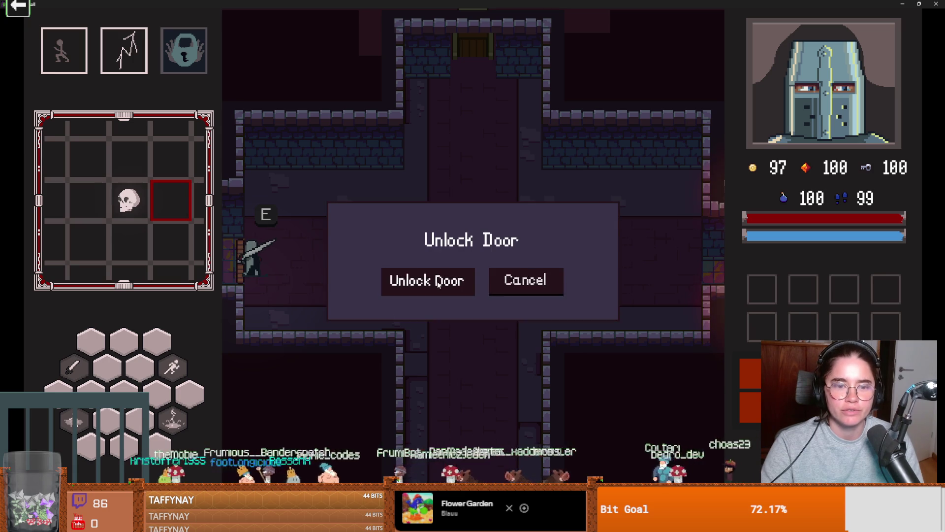
{"action": "left_click", "coordinate": [431, 288]}
{"action": "key", "text": "a"}
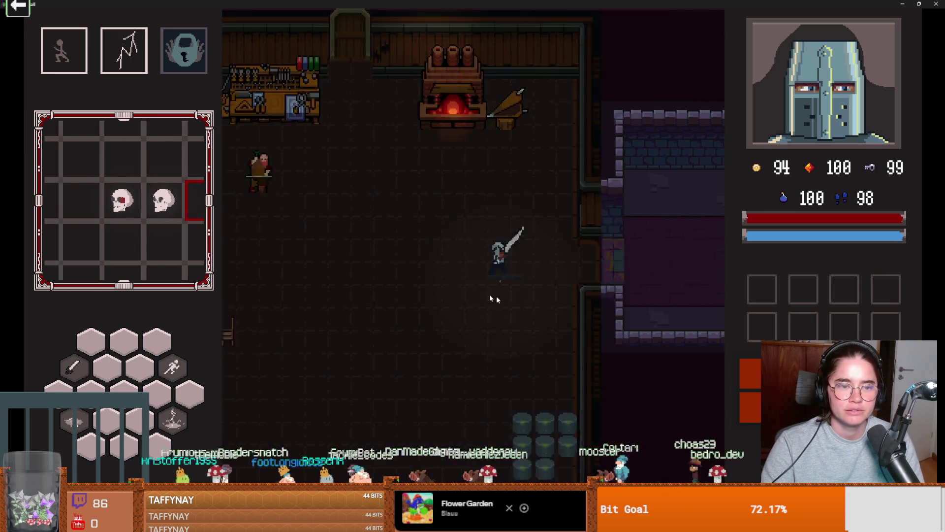
Pick the first default room card at the forge's left door, then bring the Patreon draft into view.
{"action": "key", "text": "w"}
{"action": "key", "text": "a"}
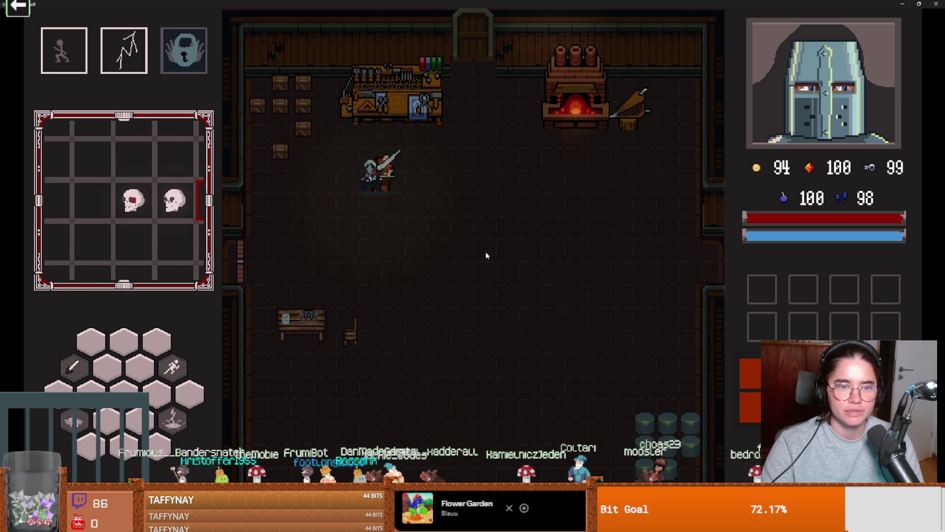
{"action": "key", "text": "s"}
{"action": "key", "text": "e"}
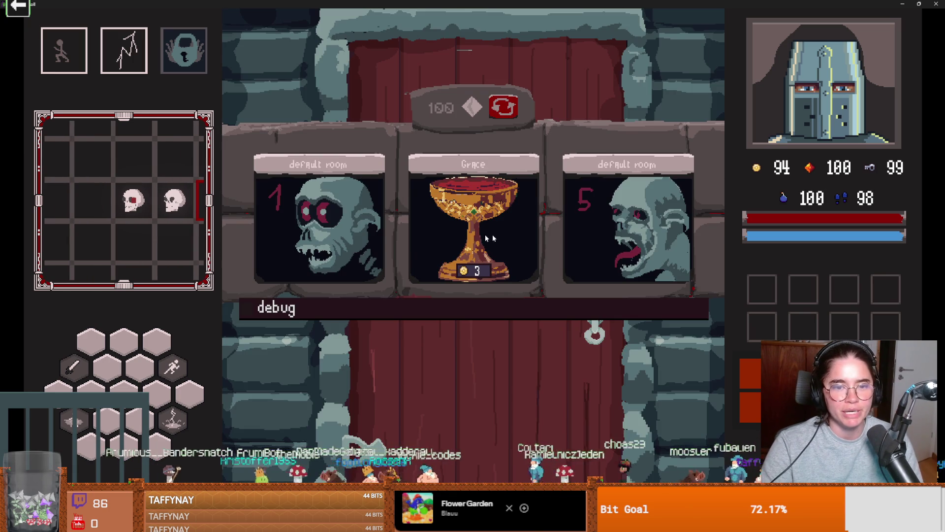
{"action": "left_click", "coordinate": [294, 215]}
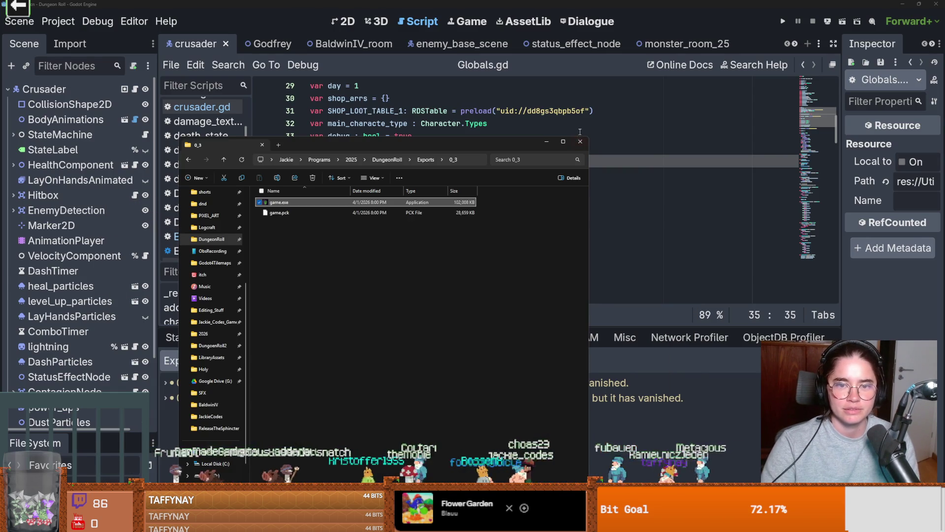
{"action": "left_click", "coordinate": [580, 141]}
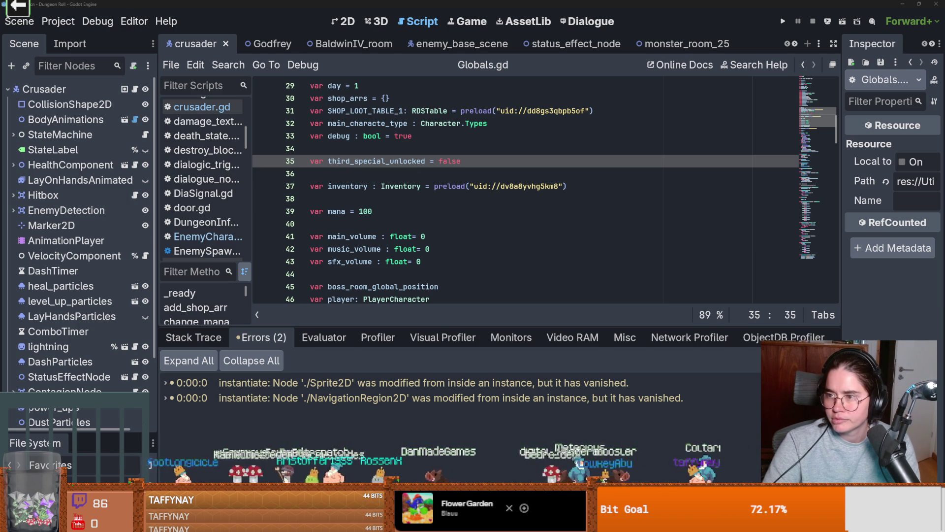
{"action": "mouse_move", "coordinate": [943, 253]}
{"action": "left_mouse_down"}
{"action": "mouse_move", "coordinate": [616, 231]}
{"action": "mouse_move", "coordinate": [492, 157]}
{"action": "mouse_move", "coordinate": [476, 3]}
{"action": "left_mouse_up"}
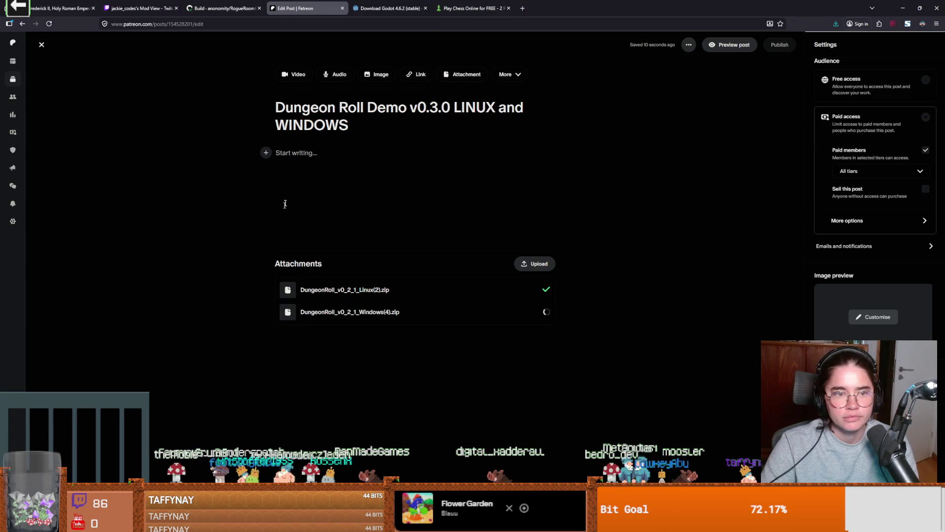
Write the opening paragraph greeting everyone and asking players to report bugs and crashes.
{"action": "left_click", "coordinate": [307, 167]}
{"action": "type", "text": "Hello "}
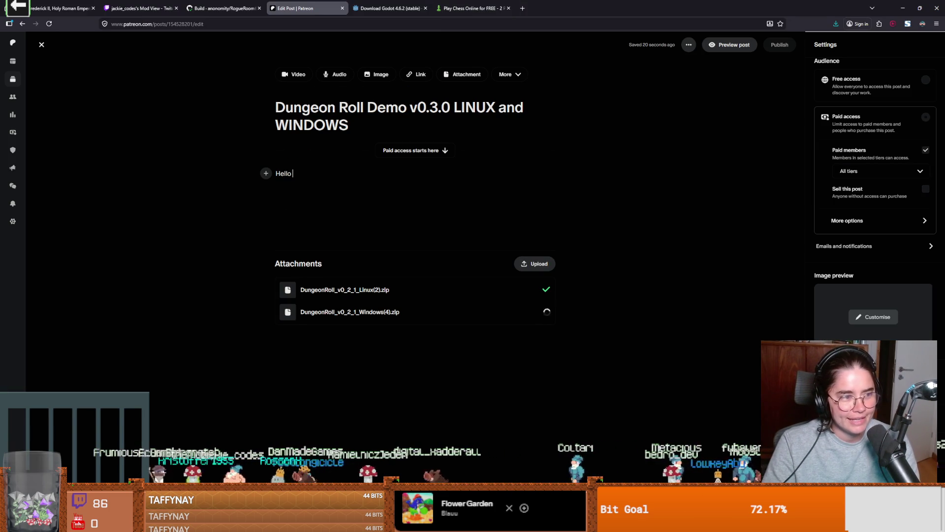
{"action": "type", "text": "Everyone."}
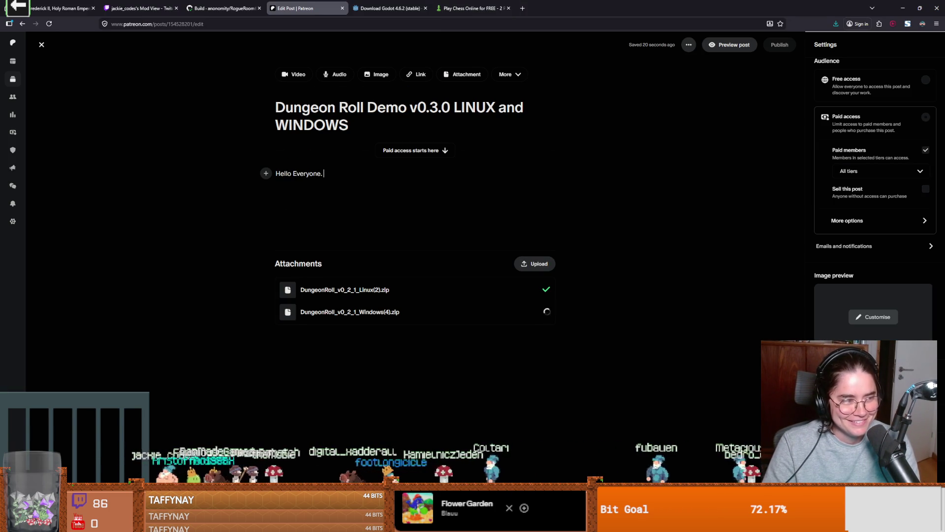
{"action": "type", "text": " I've been "}
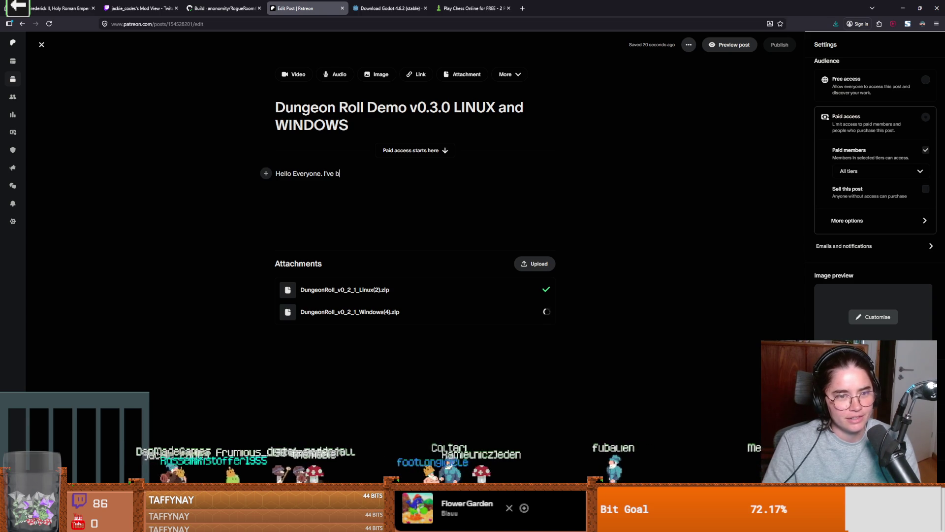
{"action": "type", "text": "bustin"}
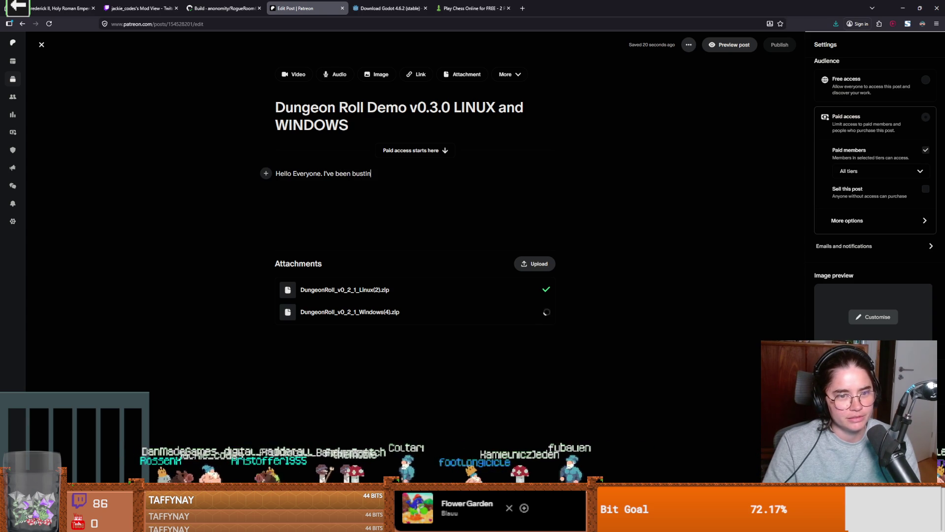
{"action": "key", "text": "BackSpace"}
{"action": "key", "text": "BackSpace"}
{"action": "key", "text": "BackSpace"}
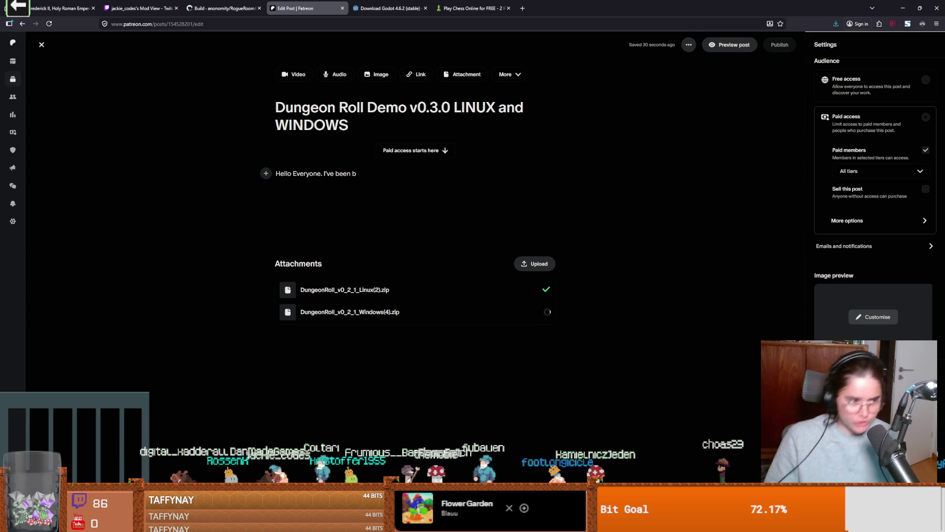
{"action": "key", "text": "BackSpace"}
{"action": "key", "text": "BackSpace"}
{"action": "key", "text": "BackSpace"}
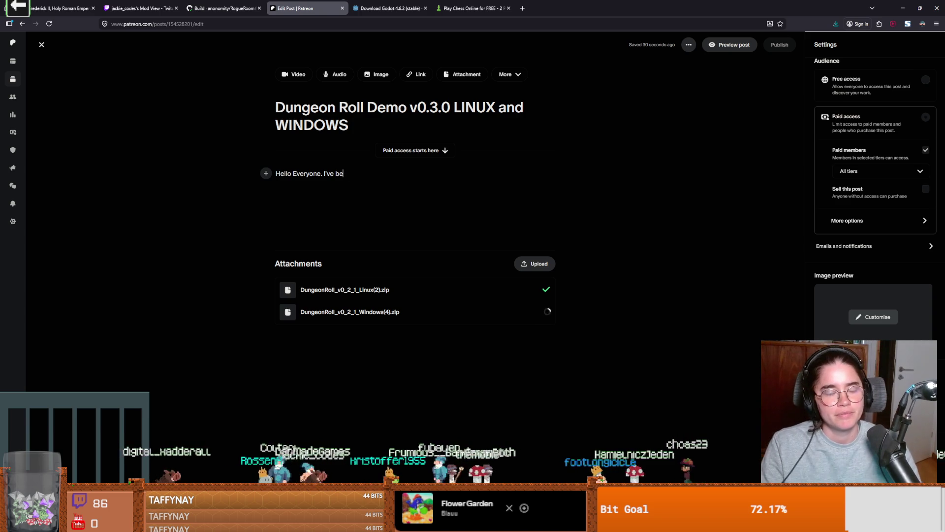
{"action": "key", "text": "BackSpace"}
{"action": "key", "text": "BackSpace"}
{"action": "key", "text": "BackSpace"}
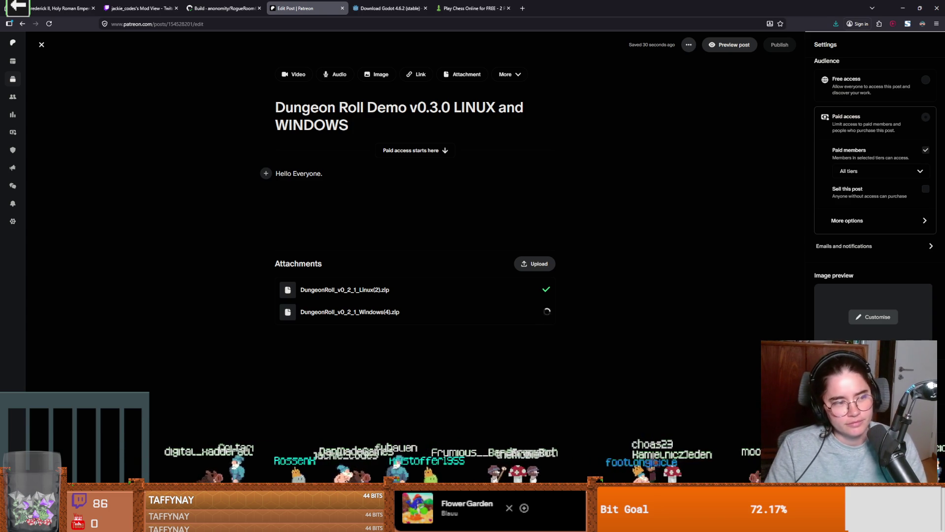
{"action": "type", "text": "F"}
{"action": "key", "text": "BackSpace"}
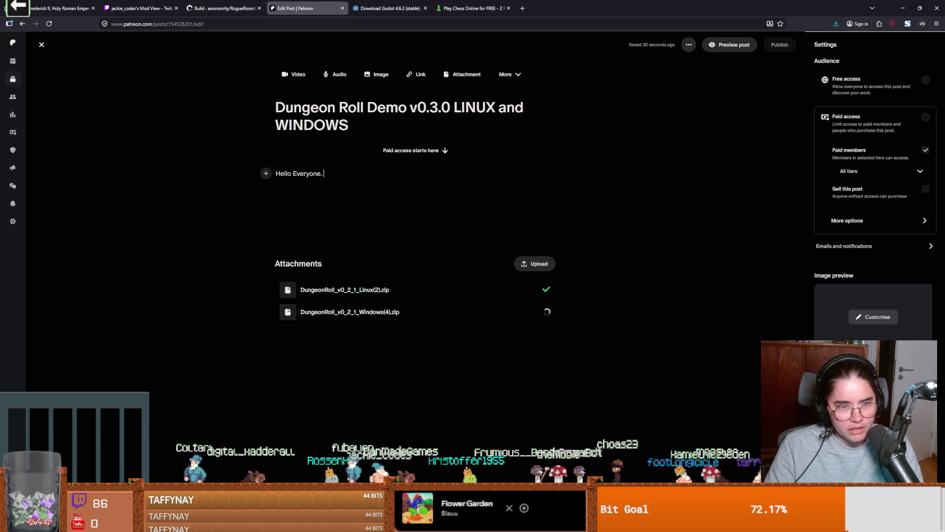
{"action": "type", "text": "Huslin to get this out. "}
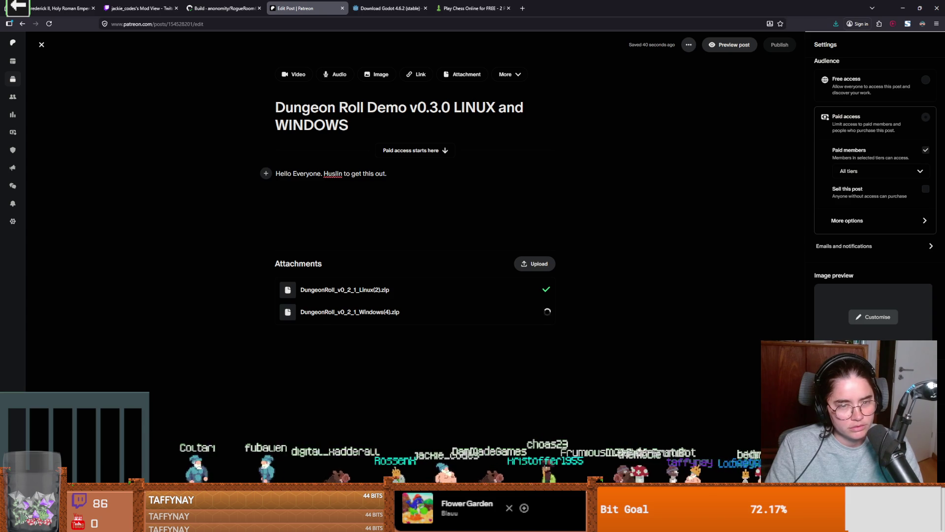
{"action": "type", "text": "Chat with people,"}
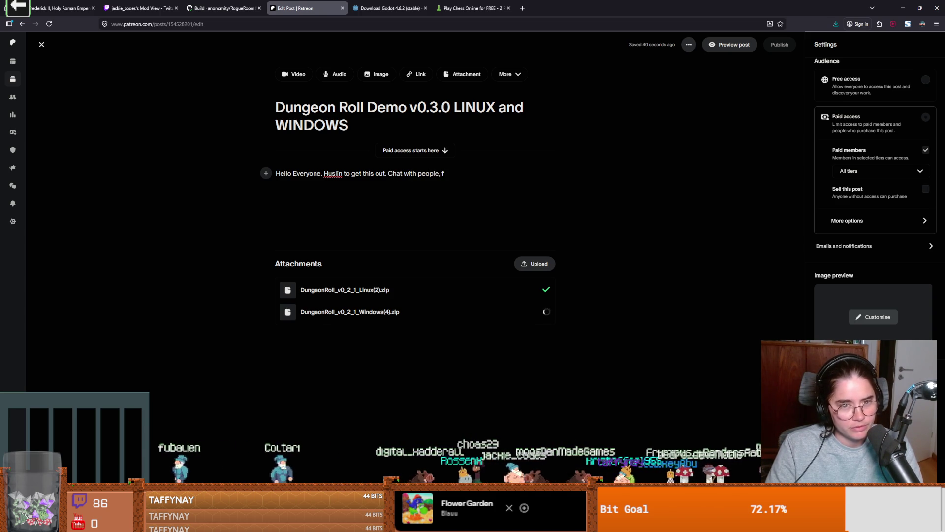
{"action": "type", "text": " fight monsters, "}
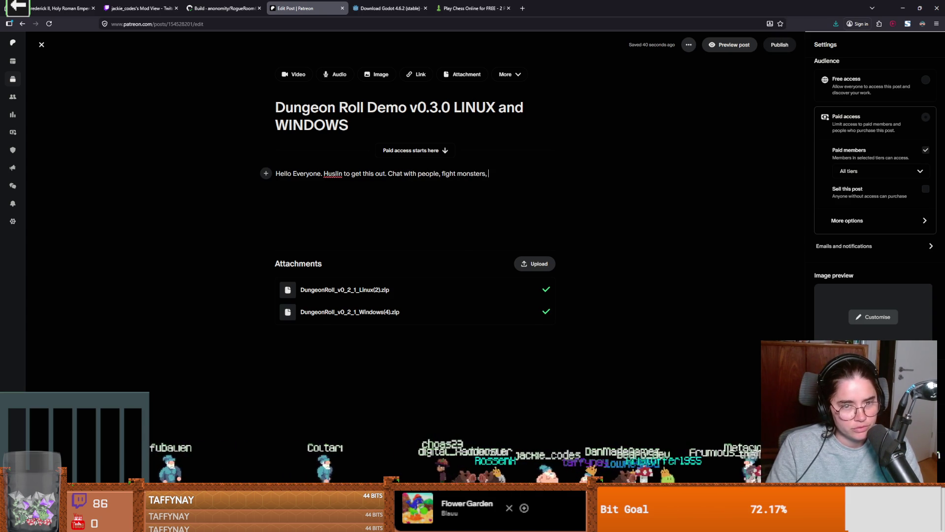
{"action": "type", "text": "see how it feels."}
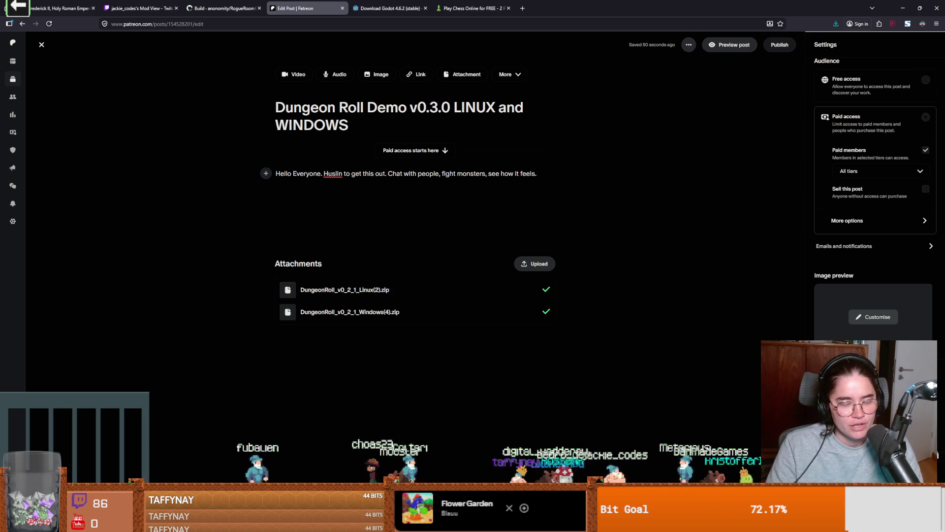
{"action": "type", "text": " Lots of bugs, "}
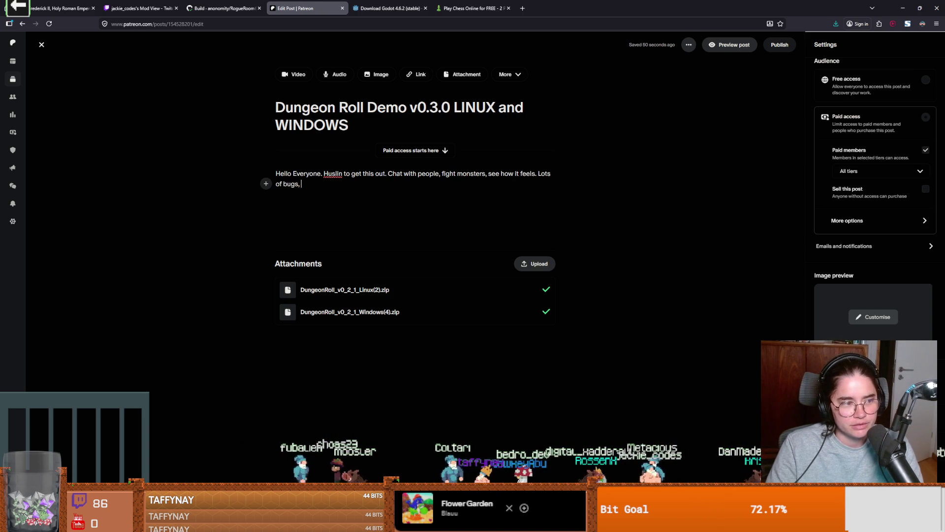
{"action": "type", "text": "maybe even "}
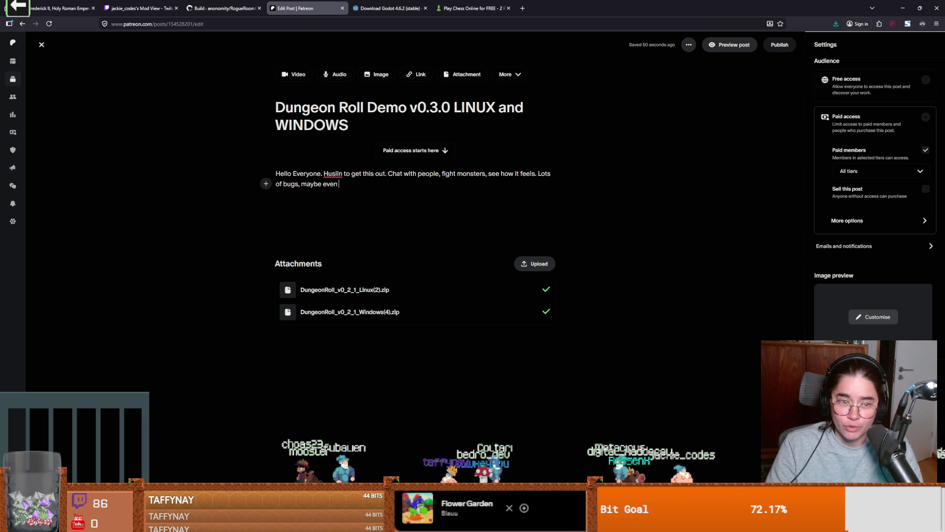
{"action": "type", "text": "crashse"}
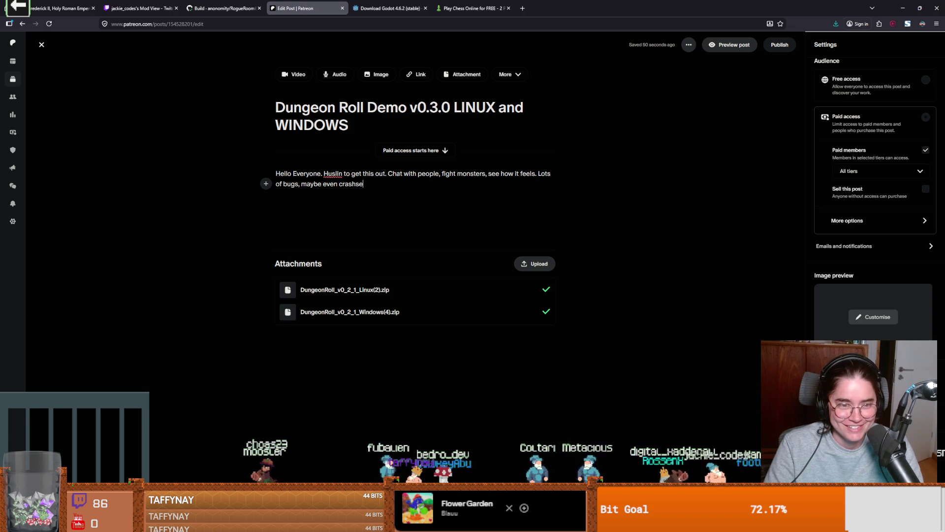
{"action": "key", "text": "BackSpace"}
{"action": "type", "text": "es, le"}
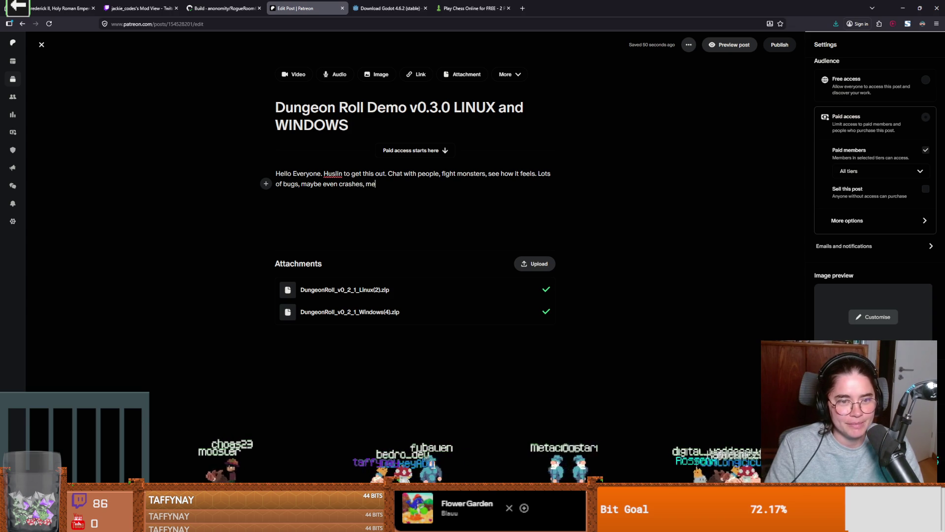
{"action": "type", "text": "mme know."}
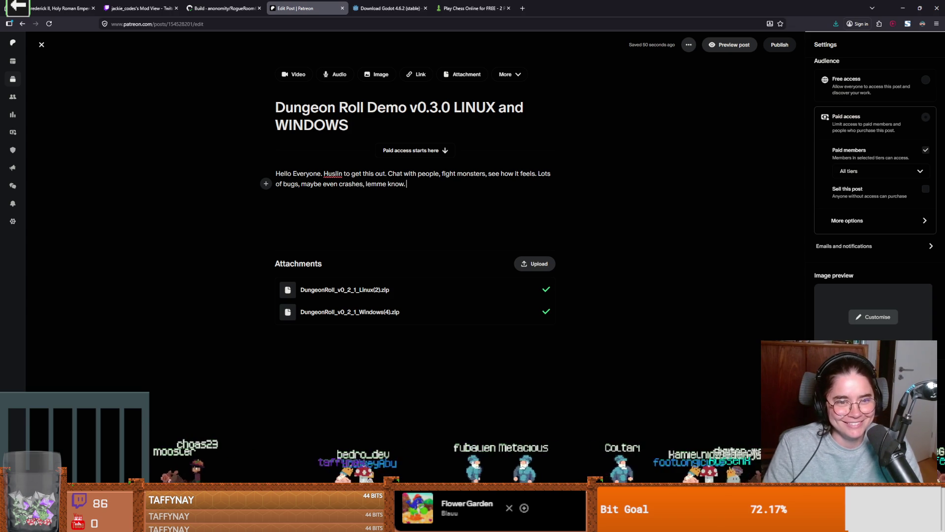
{"action": "key", "text": "Return"}
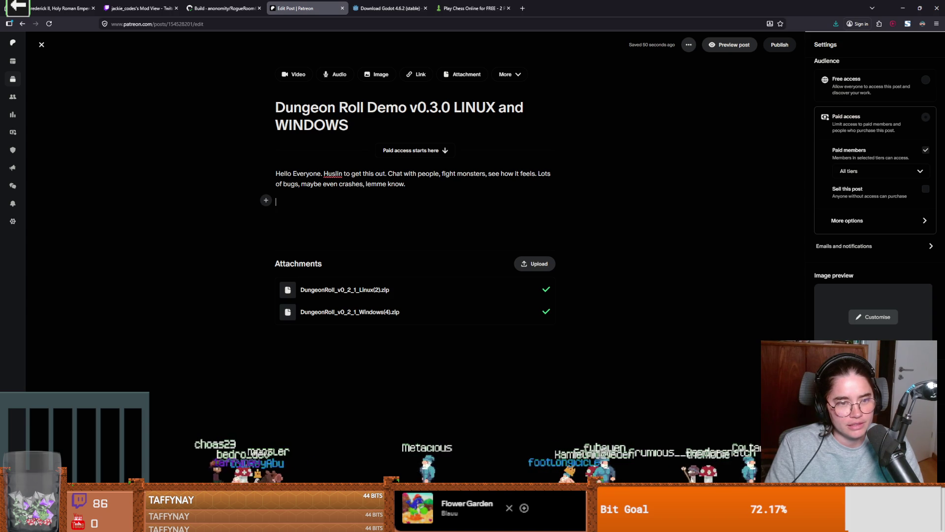
Add a second paragraph about Balwin's upgrades and the unbalanced game, correcting the character's name.
{"action": "type", "text": "Ask"}
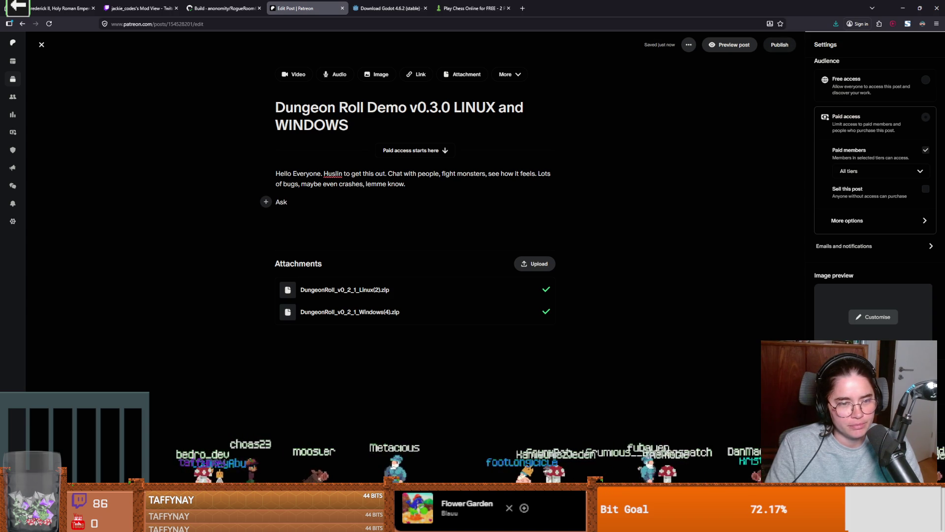
{"action": "type", "text": " Balwin f"}
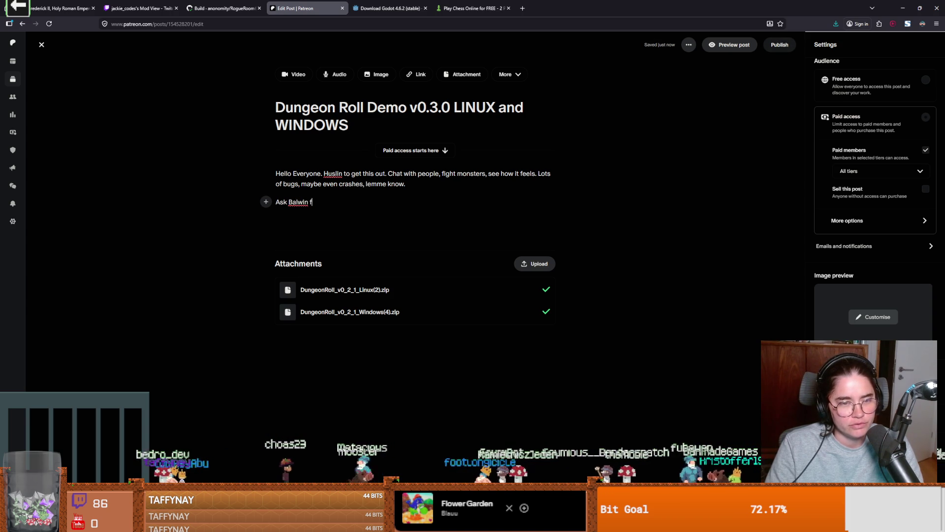
{"action": "type", "text": "or some upg"}
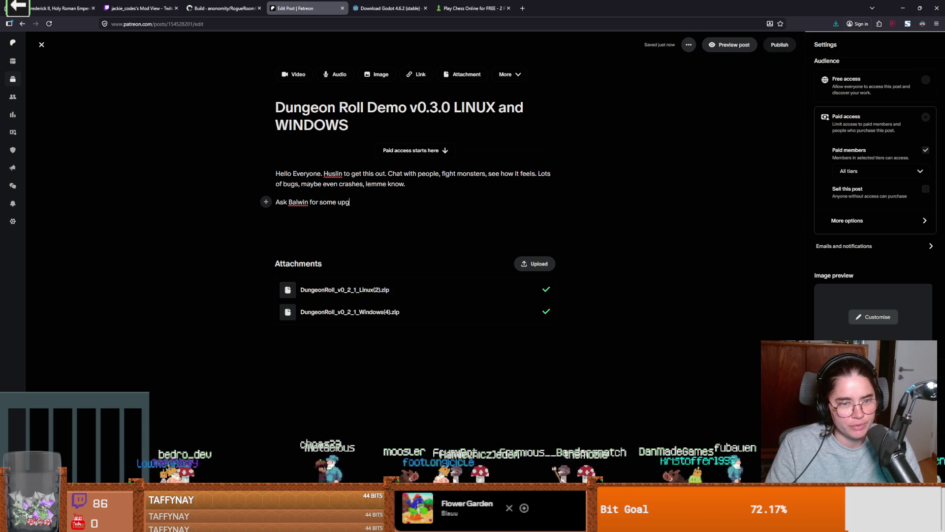
{"action": "type", "text": "rades, its pretty ool"}
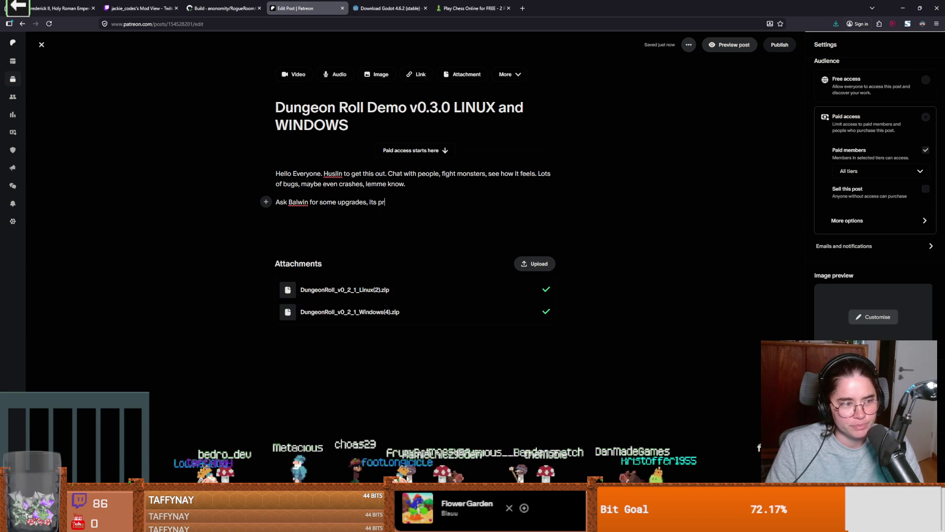
{"action": "key", "text": "BackSpace"}
{"action": "key", "text": "BackSpace"}
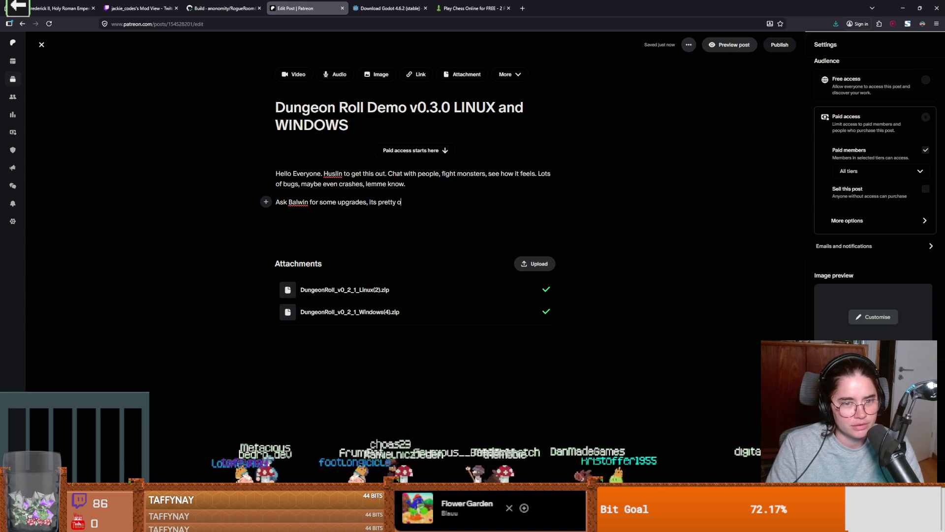
{"action": "type", "text": "."}
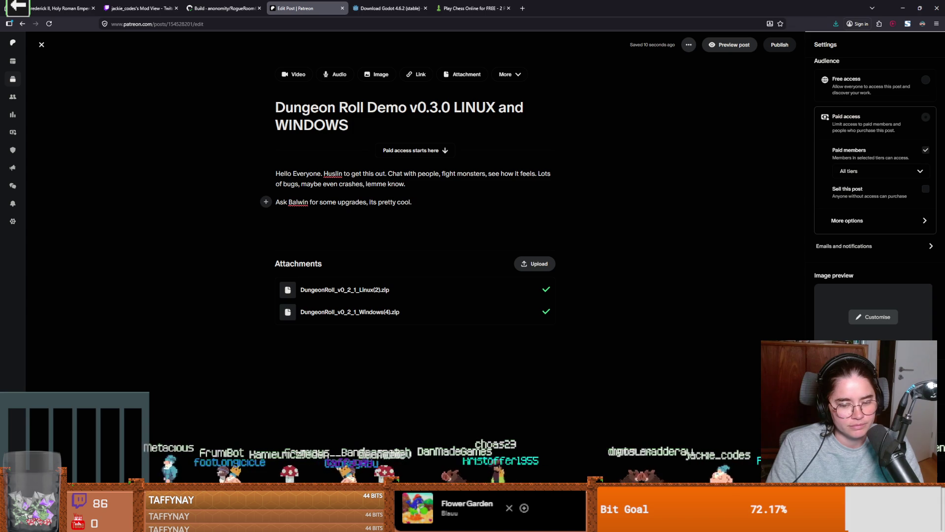
{"action": "type", "text": " Yea"}
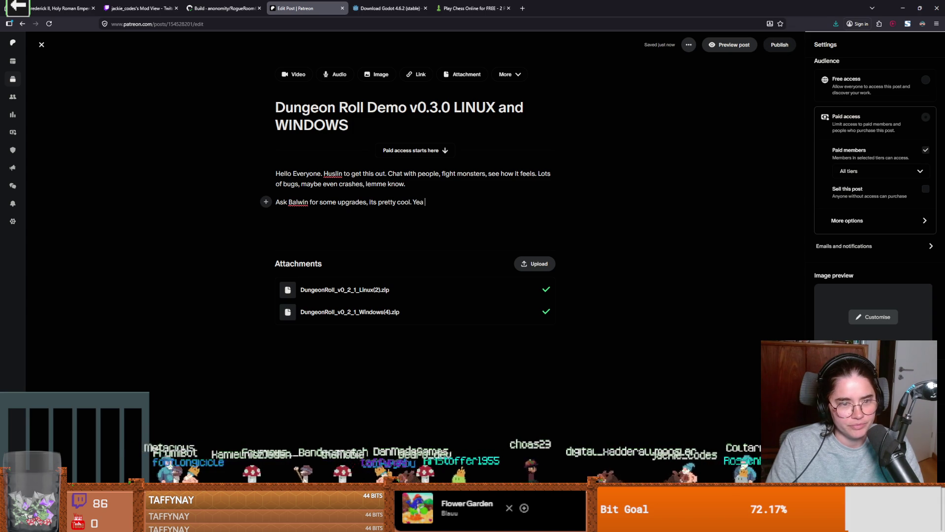
{"action": "type", "text": ", game is not balanced,"}
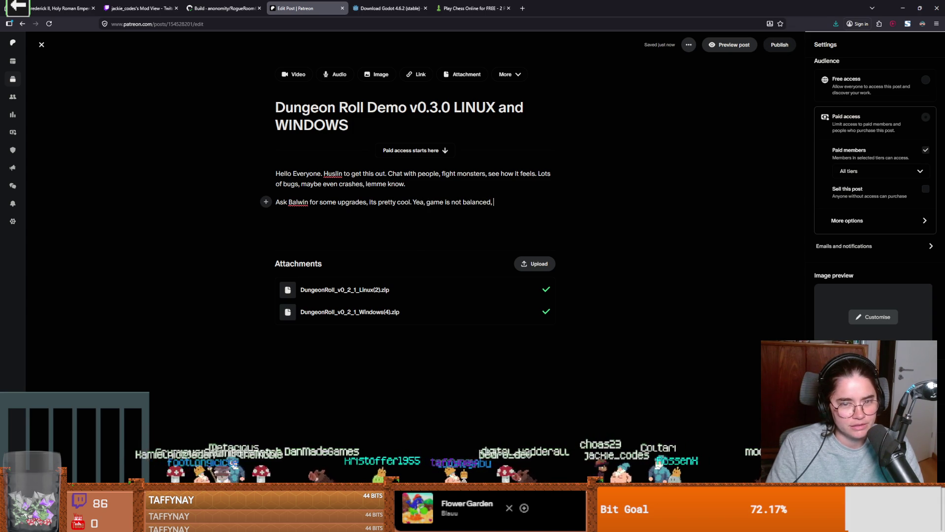
{"action": "type", "text": " doesn't fe"}
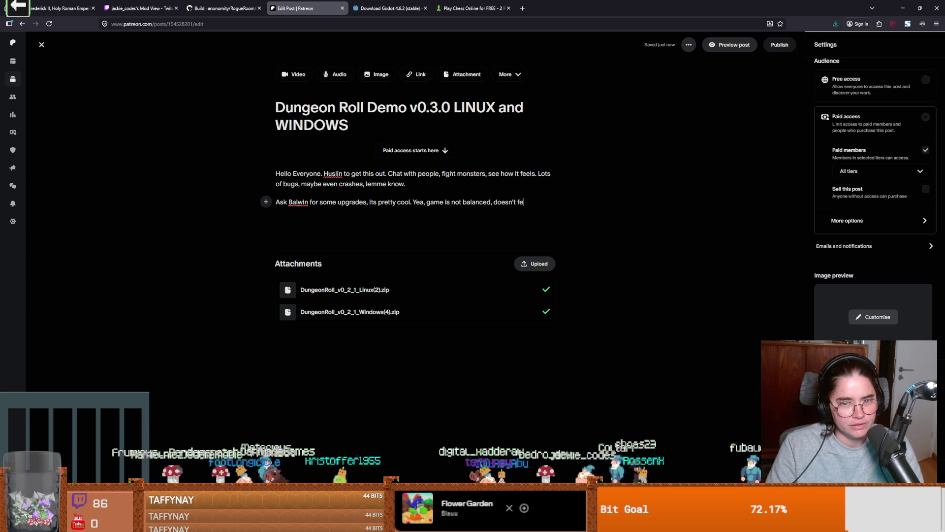
{"action": "type", "text": "el the best, but "}
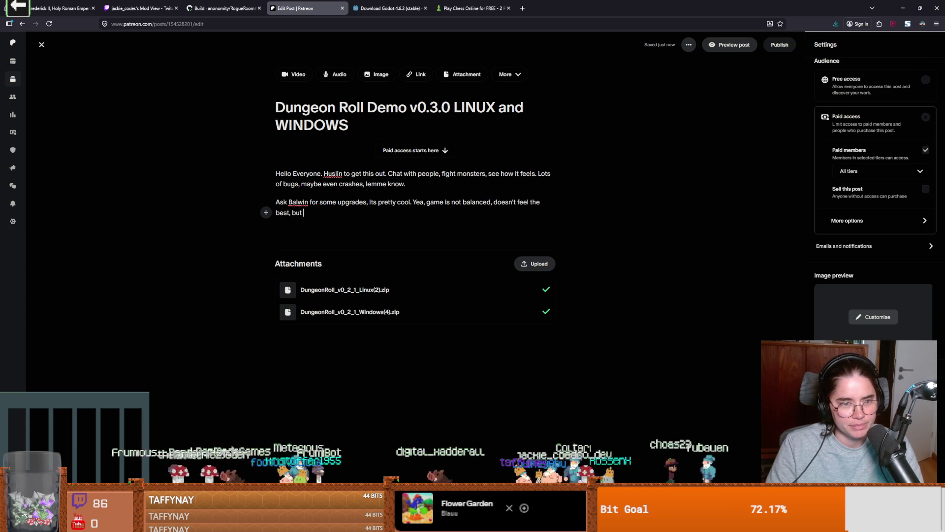
{"action": "type", "text": "people wanted"}
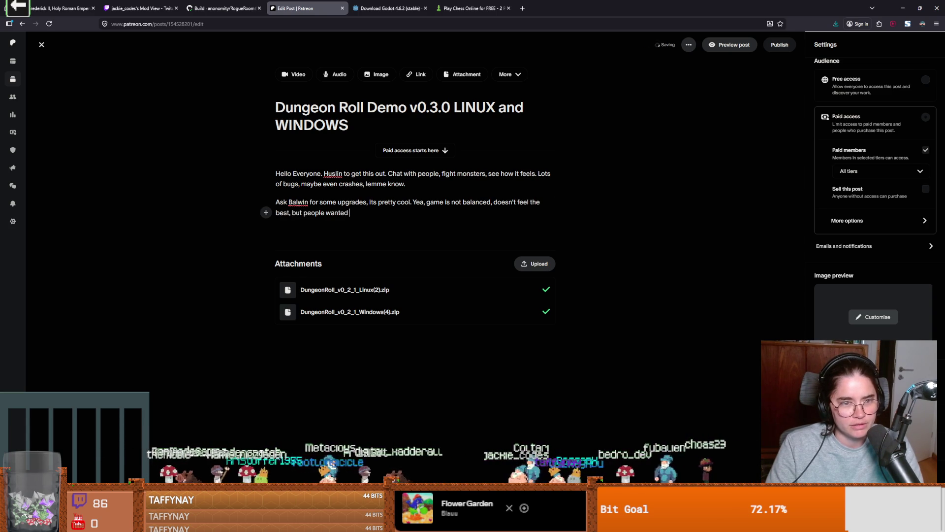
{"action": "left_click", "coordinate": [302, 203]}
{"action": "type", "text": "d"}
{"action": "left_click", "coordinate": [367, 216]}
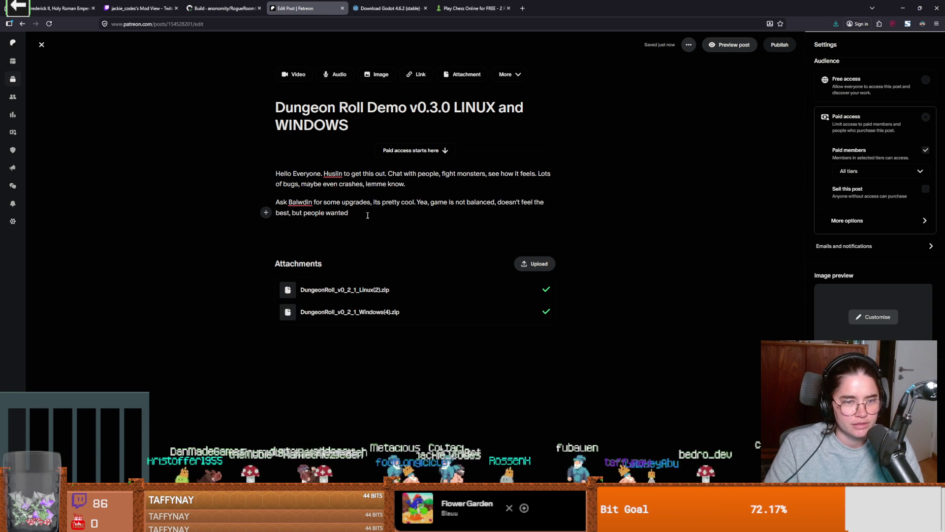
{"action": "left_click", "coordinate": [304, 203]}
{"action": "key", "text": "BackSpace"}
{"action": "key", "text": "Right"}
{"action": "type", "text": "w"}
Finish with 'so here it is!' and a thank-you to supporters ending 'y'all are mazin!'.
{"action": "left_click", "coordinate": [365, 214]}
{"action": "type", "text": "wanted to try it o"}
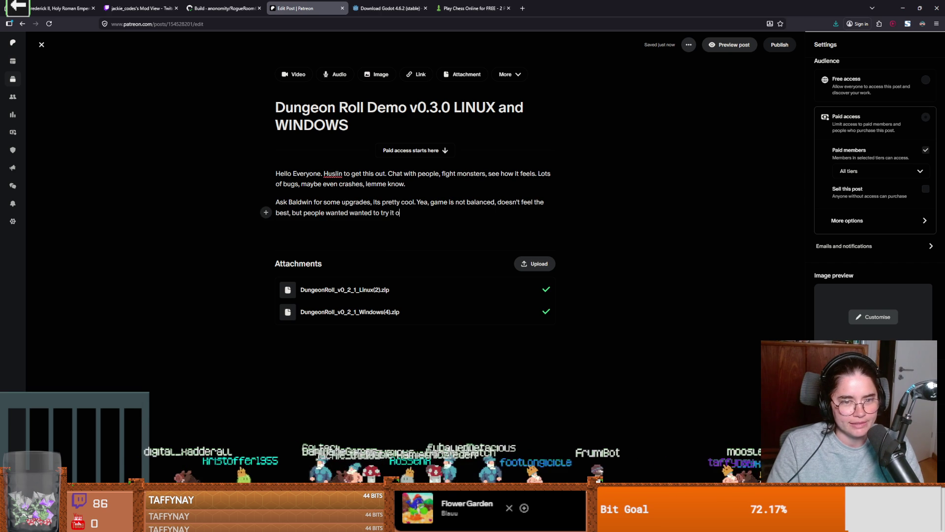
{"action": "type", "text": "ut, so here it is! Thanks"}
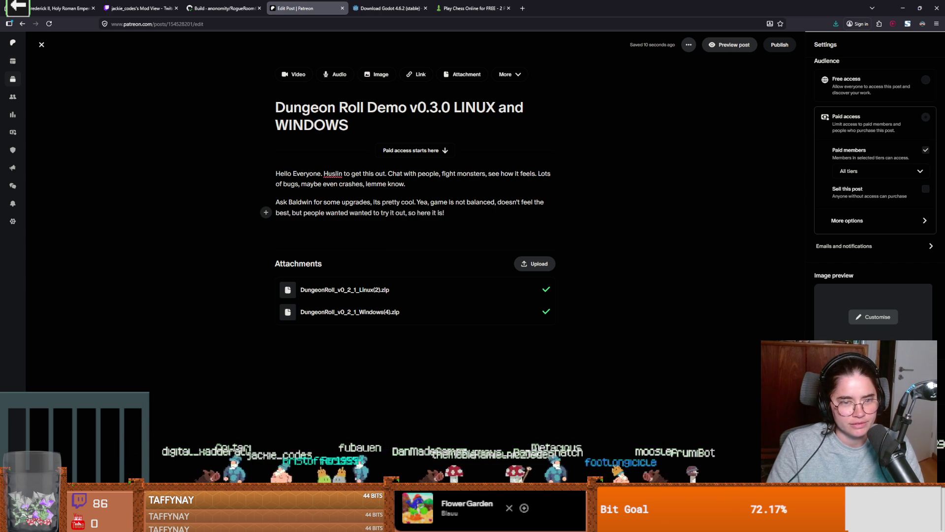
{"action": "key", "text": "BackSpace"}
{"action": "key", "text": "BackSpace"}
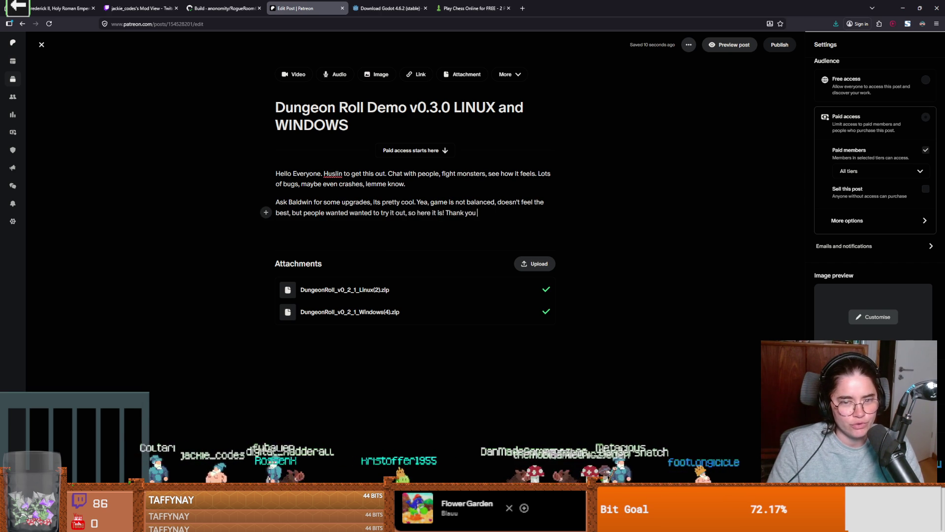
{"action": "type", "text": "for all the support, ya"}
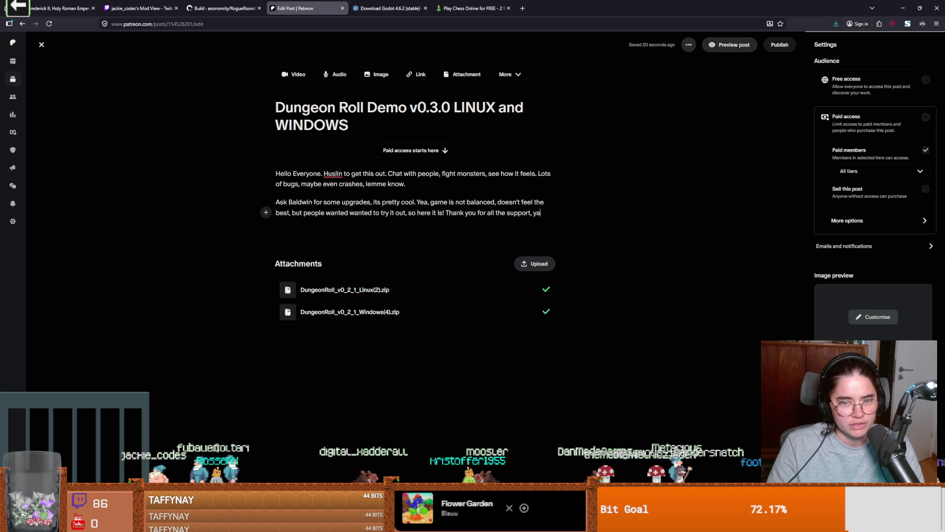
{"action": "key", "text": "BackSpace"}
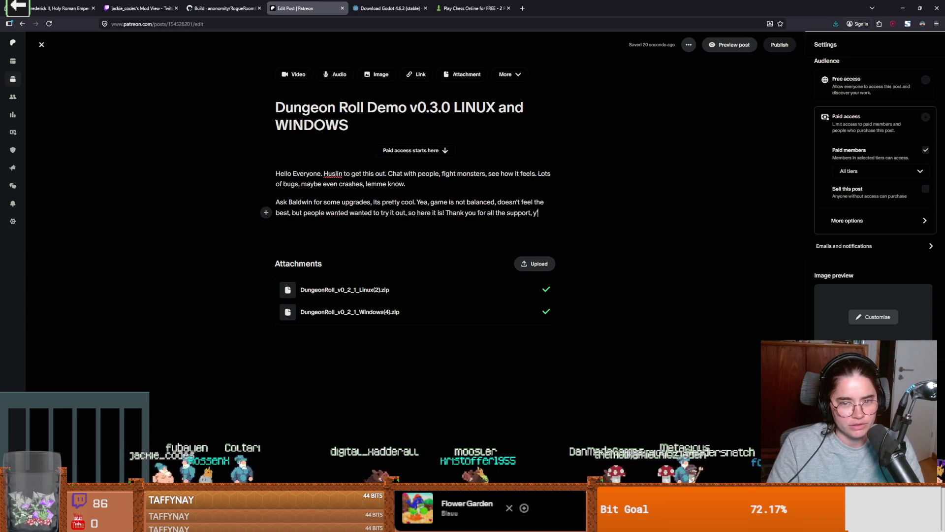
{"action": "type", "text": "'all are"}
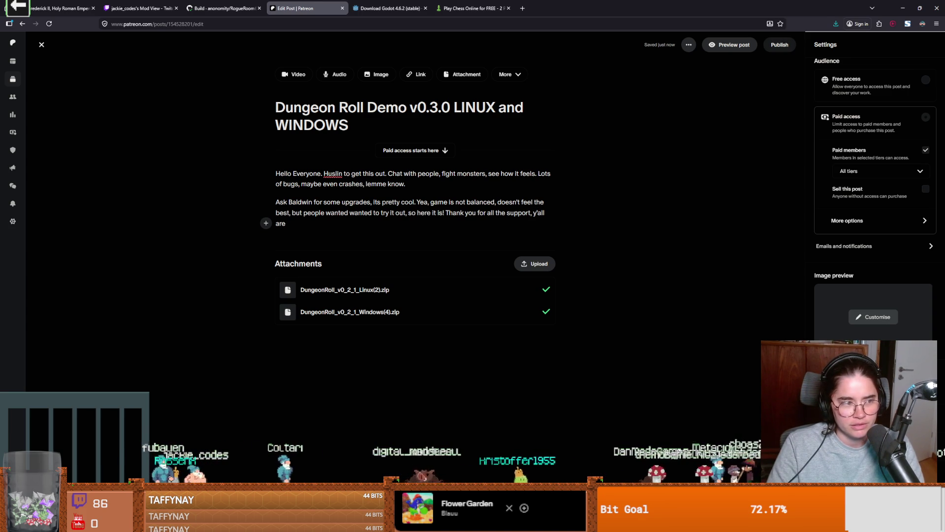
{"action": "type", "text": " mazin!"}
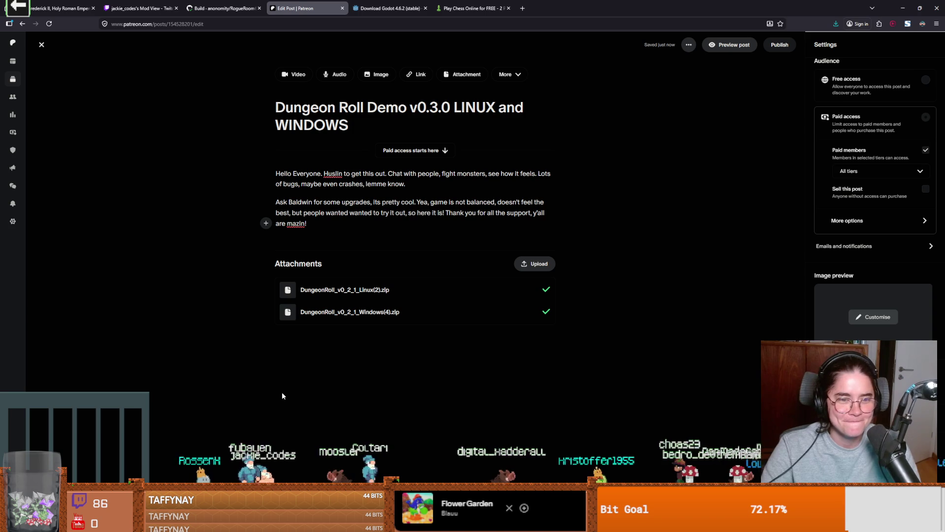
Run the Dungeon Roll project from Godot, then launch the Snipping Tool.
{"action": "key", "text": "alt+Tab"}
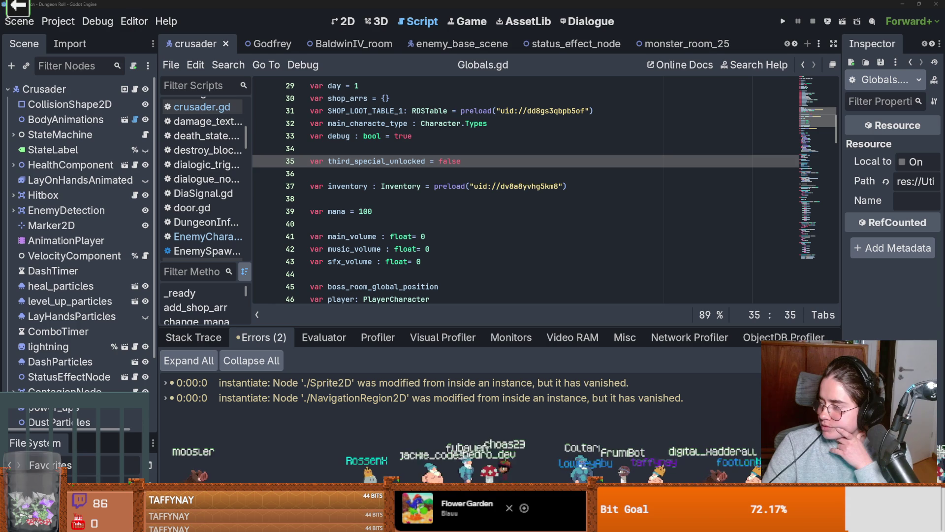
{"action": "left_click", "coordinate": [783, 21]}
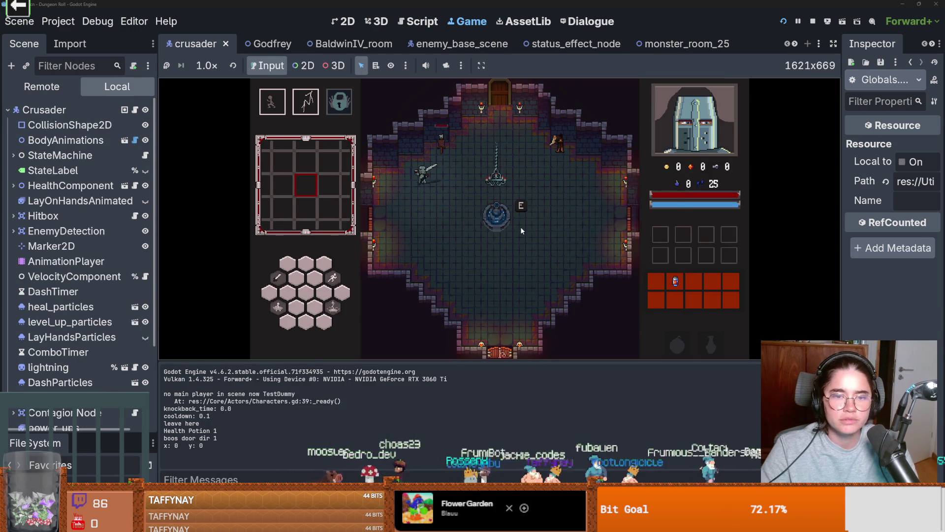
{"action": "key", "text": "super"}
{"action": "type", "text": "s"}
{"action": "key", "text": "Return"}
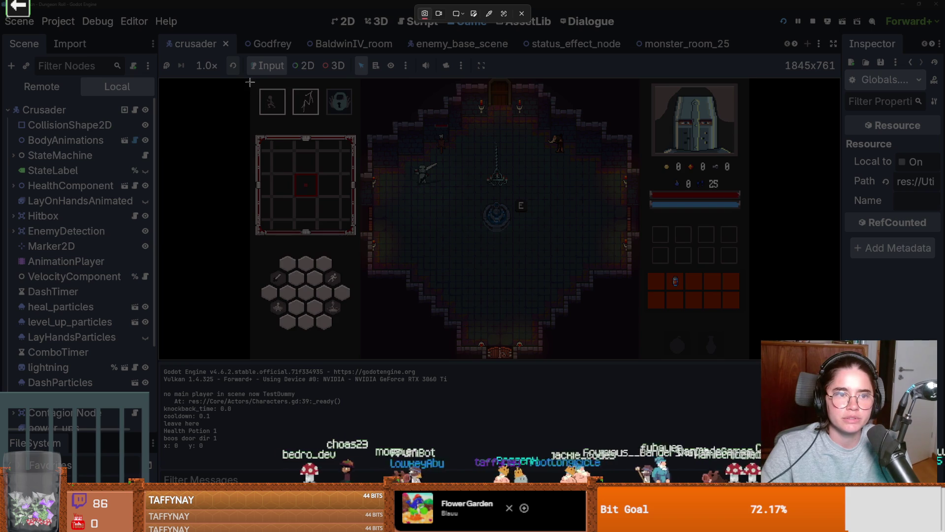
Snip the running game view and save the screenshot as a JPG in Downloads.
{"action": "mouse_move", "coordinate": [252, 82]}
{"action": "left_mouse_down"}
{"action": "mouse_move", "coordinate": [783, 345]}
{"action": "mouse_move", "coordinate": [746, 357]}
{"action": "left_mouse_up"}
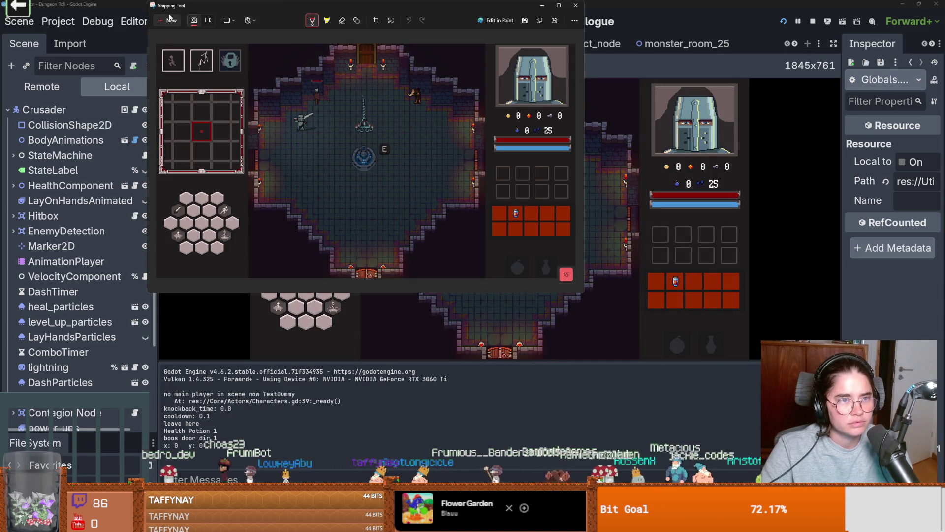
{"action": "left_click_drag", "start_coordinate": [170, 6], "coordinate": [131, 102]}
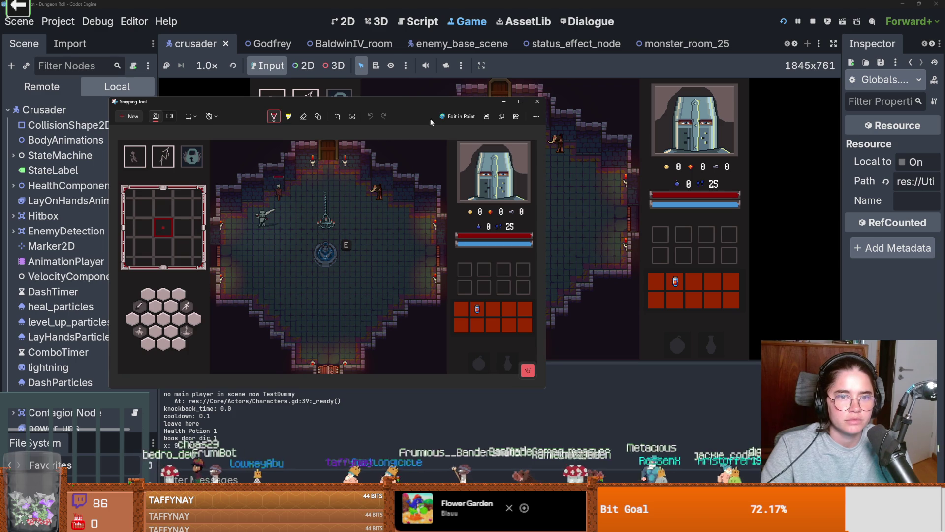
{"action": "left_click", "coordinate": [488, 117]}
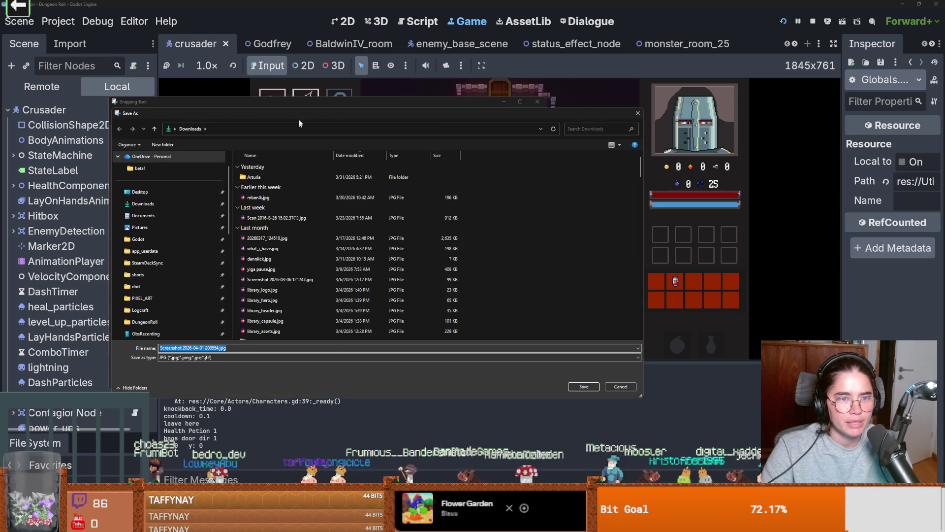
{"action": "left_click", "coordinate": [584, 387]}
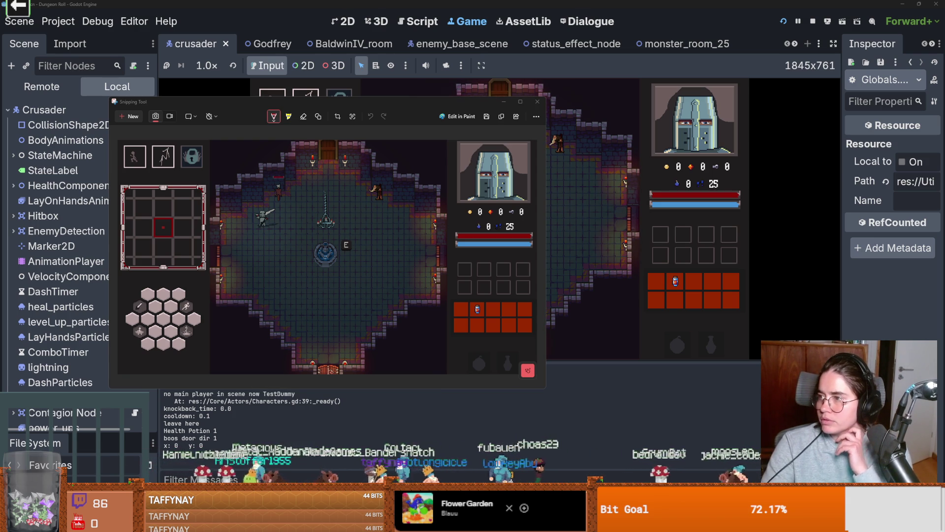
{"action": "mouse_move", "coordinate": [935, 199]}
{"action": "left_mouse_down"}
{"action": "mouse_move", "coordinate": [640, 163]}
{"action": "mouse_move", "coordinate": [531, 3]}
{"action": "left_mouse_up"}
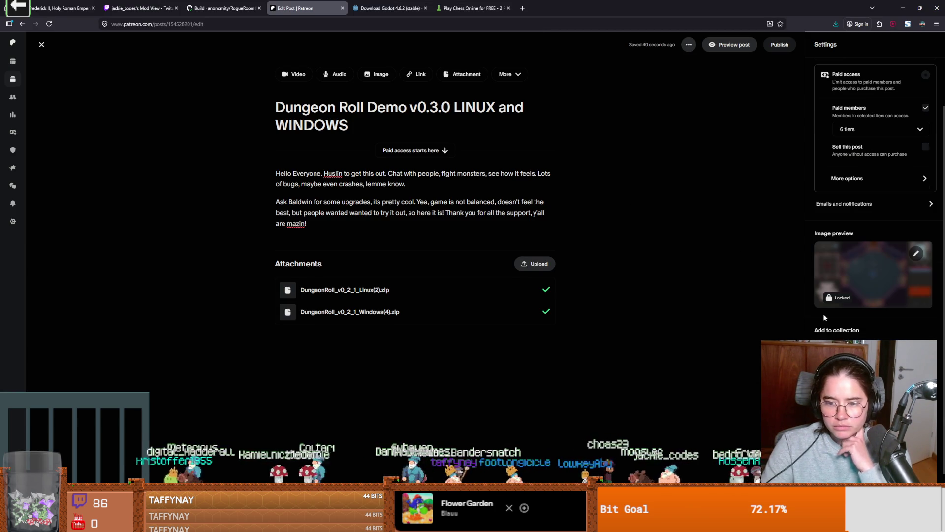
Check the dungeon screenshot in the Settings sidebar's image preview, then return to Godot.
{"action": "scroll", "coordinate": [819, 315], "scroll_direction": "down", "scroll_amount": 2}
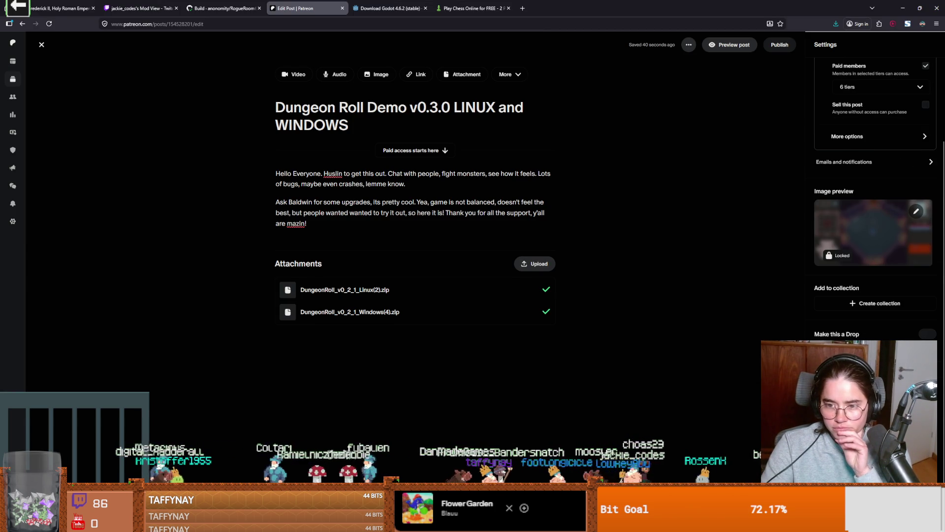
{"action": "scroll", "coordinate": [874, 197], "scroll_direction": "up", "scroll_amount": 1}
{"action": "scroll", "coordinate": [874, 197], "scroll_direction": "up", "scroll_amount": 1}
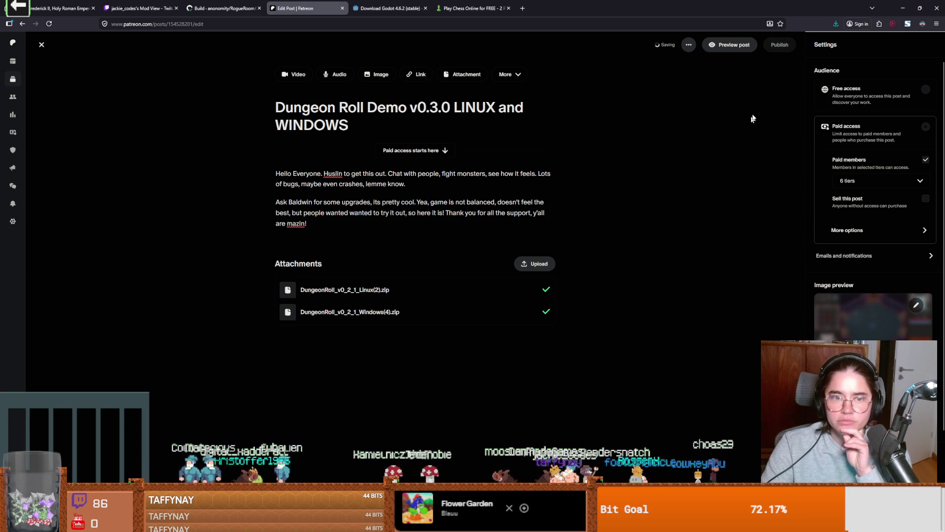
{"action": "key", "text": "alt+Tab"}
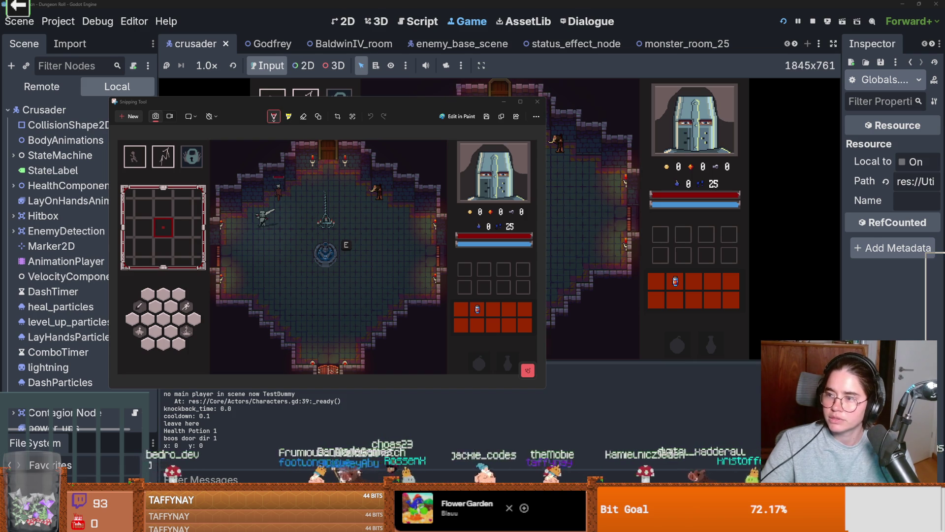
{"action": "key", "text": "alt+Tab"}
{"action": "key", "text": "super+shift+s"}
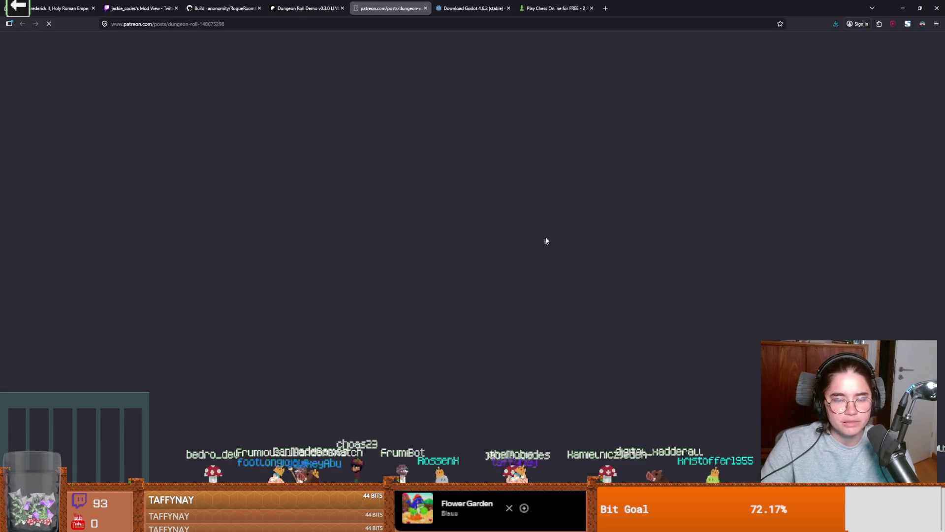
{"action": "left_click", "coordinate": [755, 116]}
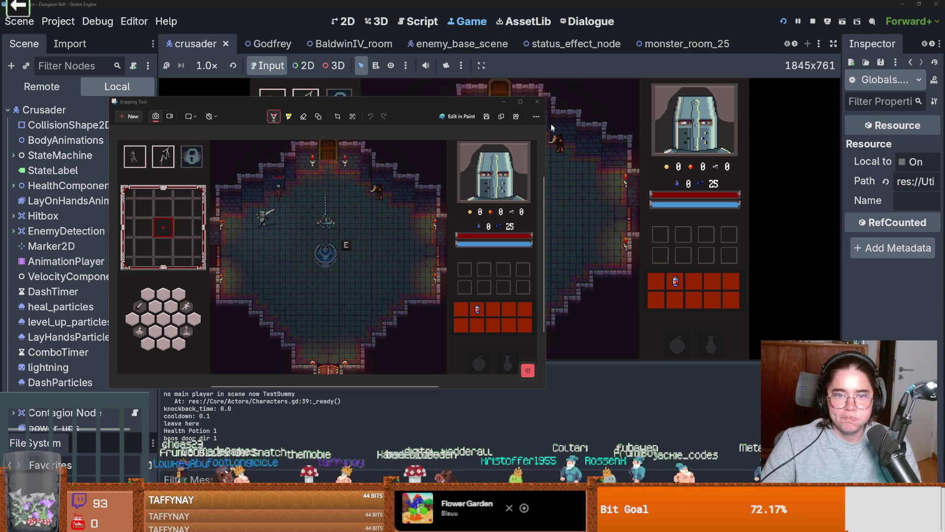
Close the Snipping Tool window and stop the running game with F8.
{"action": "left_click", "coordinate": [537, 101]}
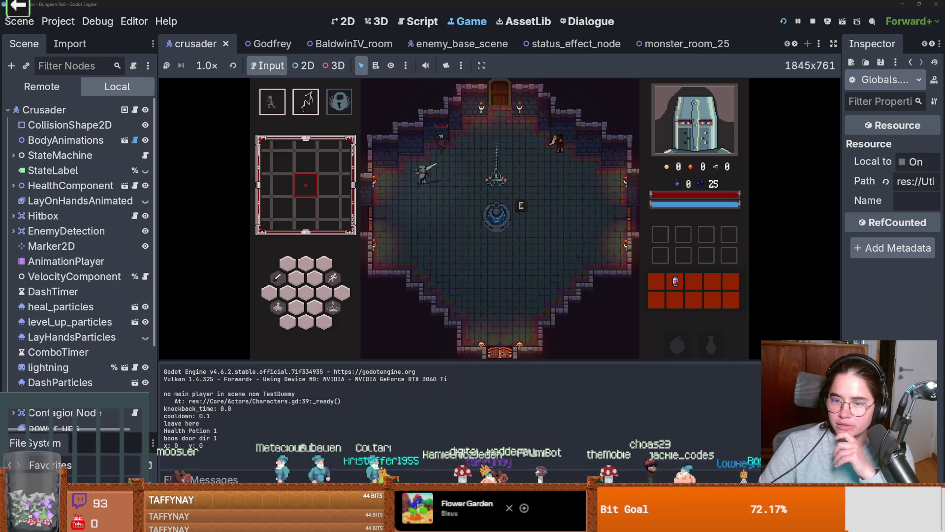
{"action": "key", "text": "F8"}
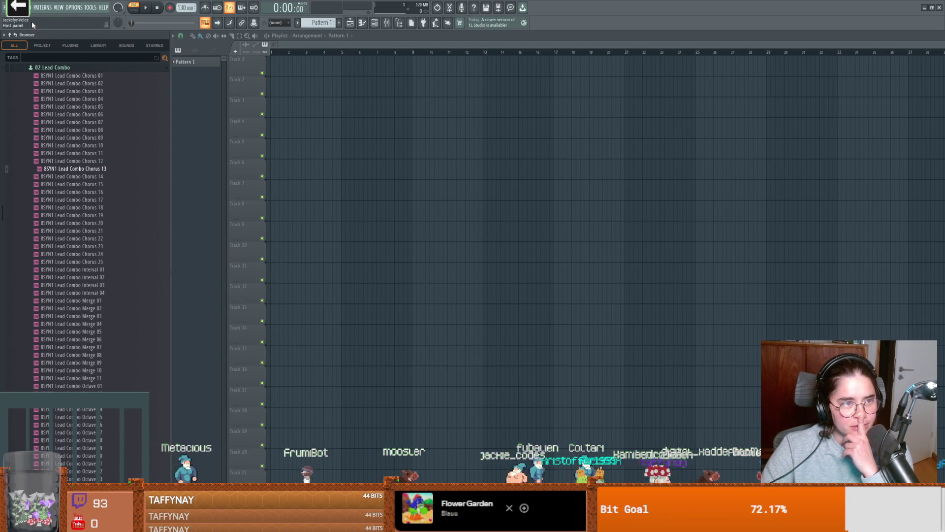
Load ReleaseTheSphincter2.flp from the FILE menu's recent files and play it.
{"action": "left_click", "coordinate": [6, 7]}
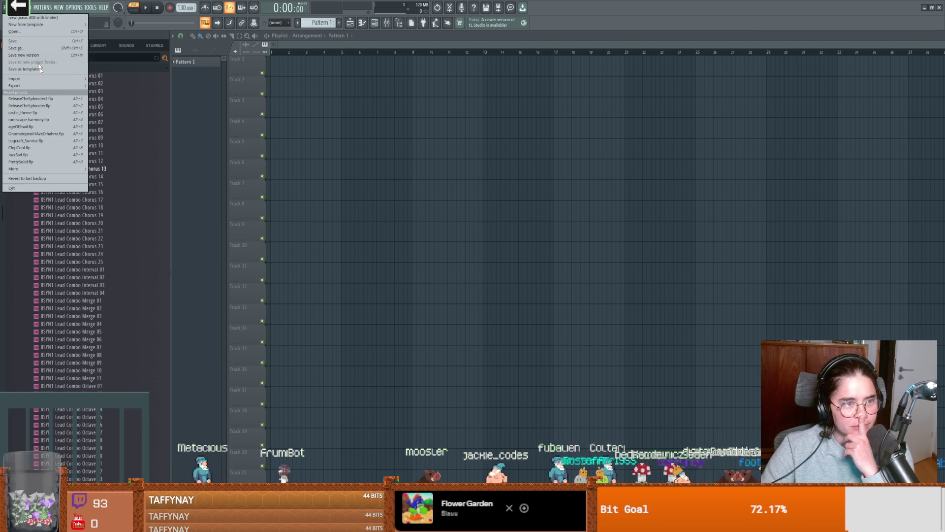
{"action": "left_click", "coordinate": [31, 99]}
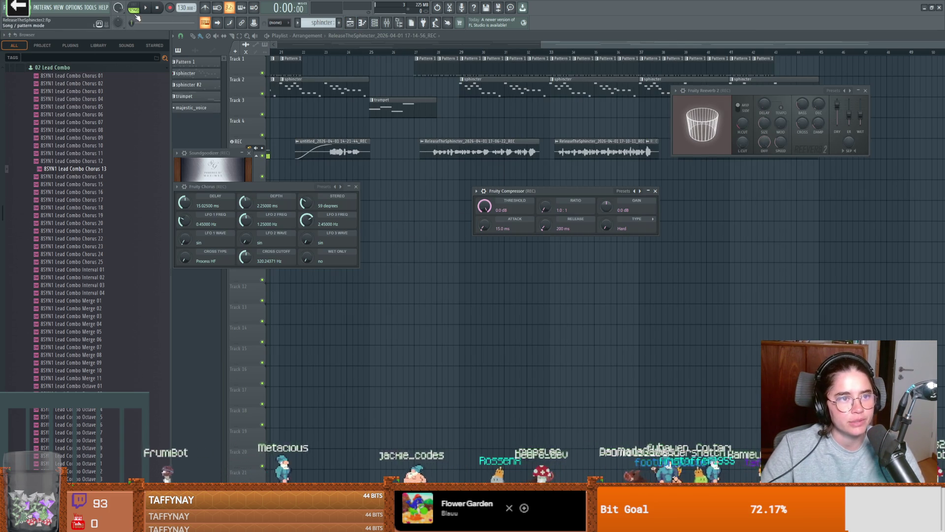
{"action": "key", "text": "space"}
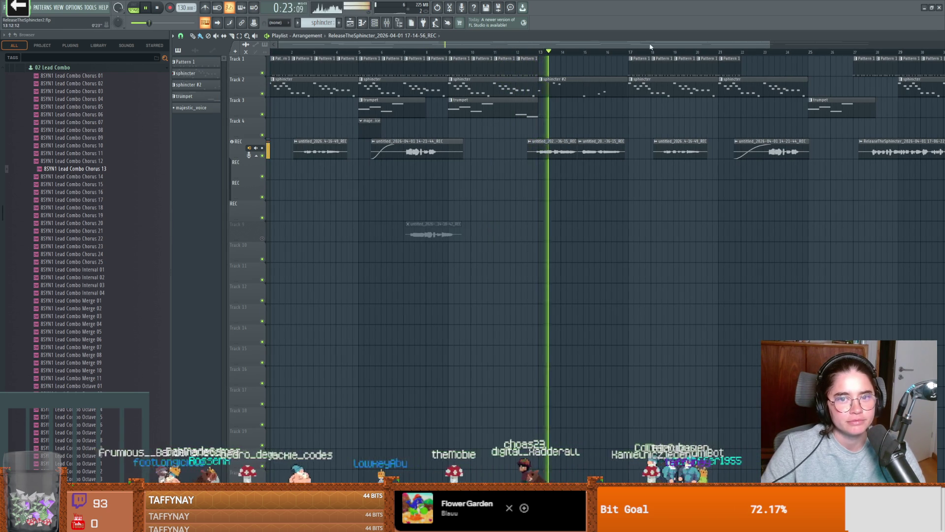
{"action": "scroll", "coordinate": [621, 41], "scroll_direction": "right", "scroll_amount": 4}
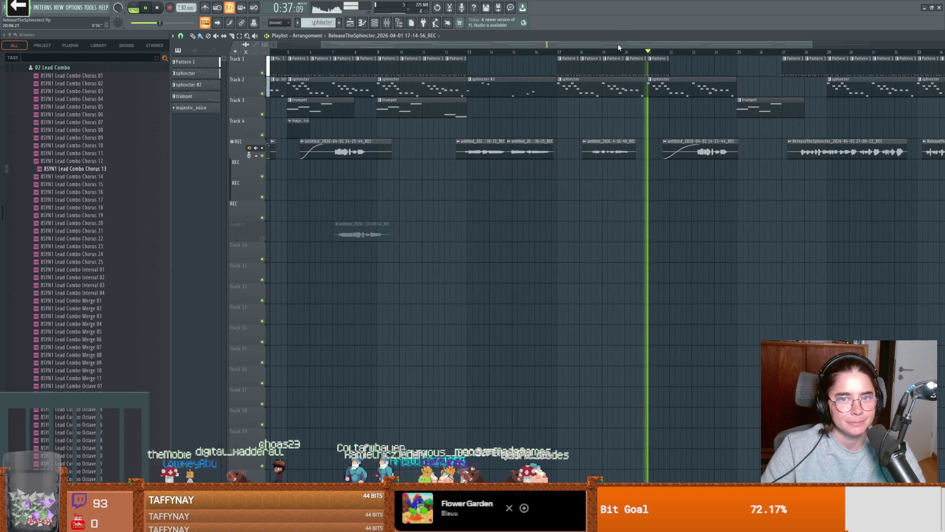
{"action": "scroll", "coordinate": [619, 44], "scroll_direction": "right", "scroll_amount": 5}
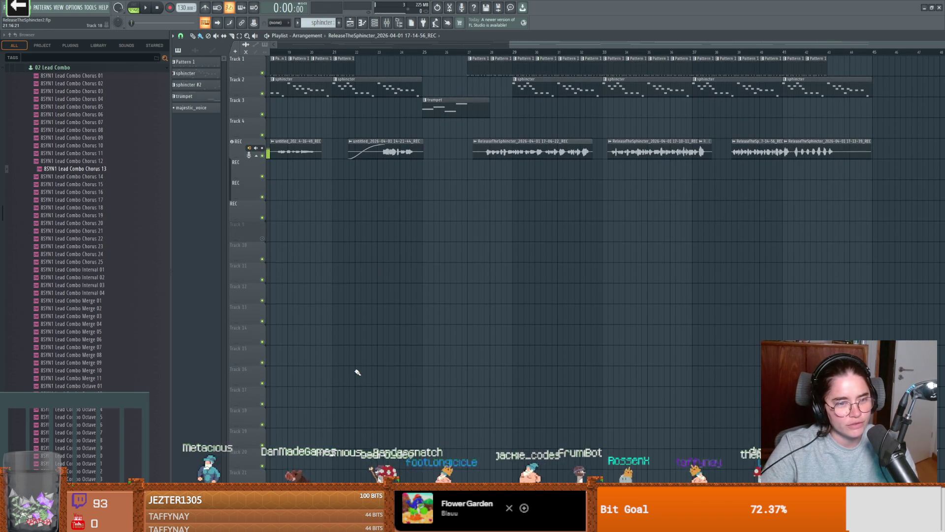
Load OnomatopoeiaHaveDihahrra.flp from the FILE menu's recent projects list.
{"action": "left_click", "coordinate": [8, 7]}
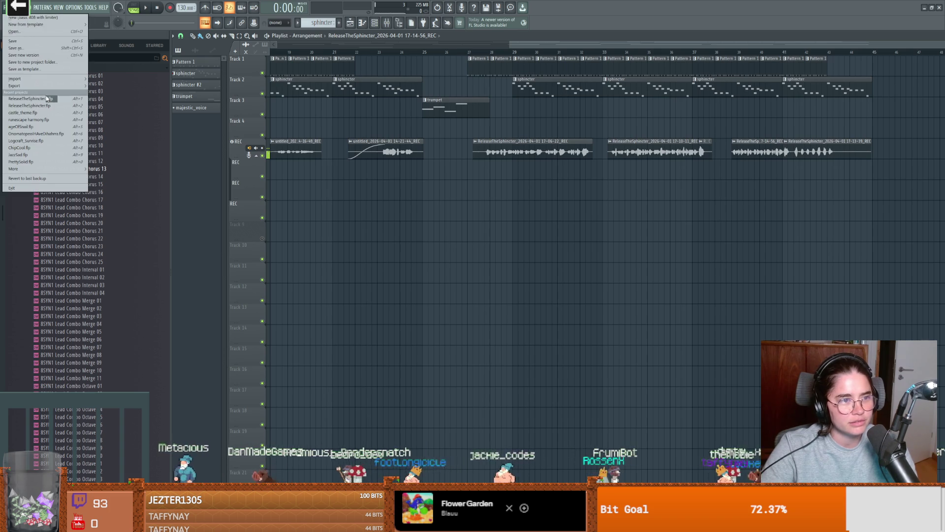
{"action": "left_click", "coordinate": [53, 134]}
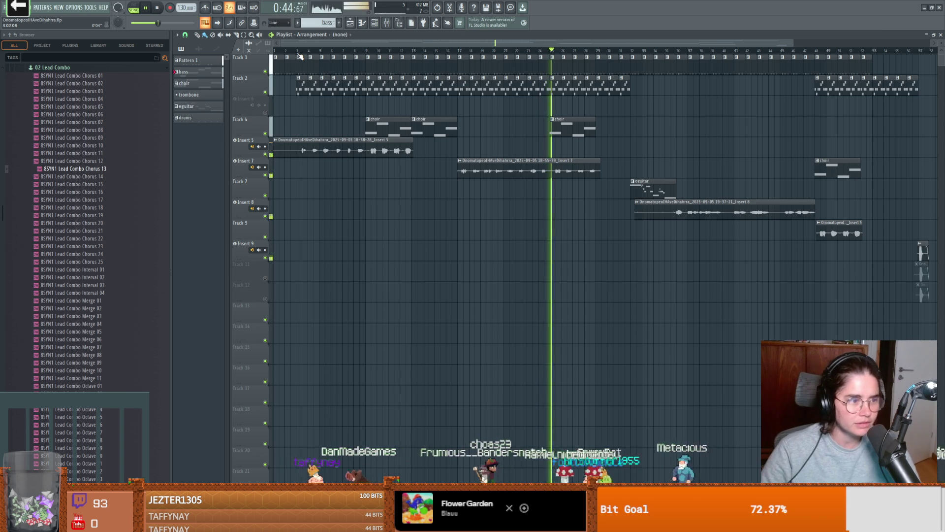
Stop the OnomatopoeiaHaveDihahrra playback, returning the song position to 0:00.
{"action": "key", "text": "space"}
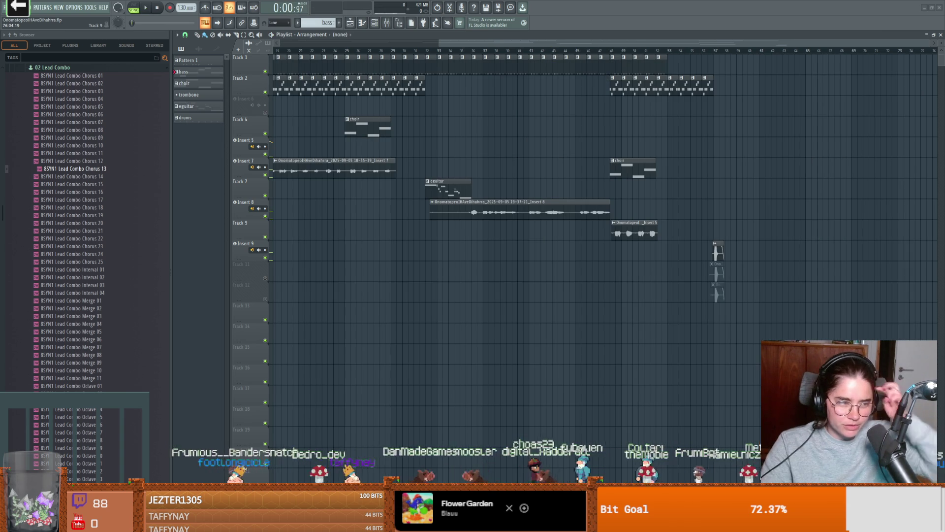